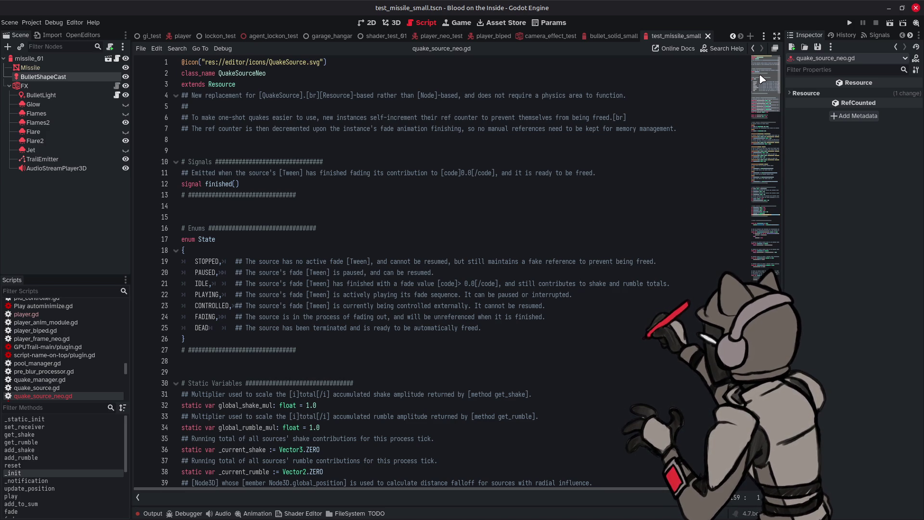
- Jump down to around line 452 of quake_source_neo.gd, where remove(), fire() and as_template() are
{"action": "left_click_drag", "start_coordinate": [762, 78], "coordinate": [765, 217]}
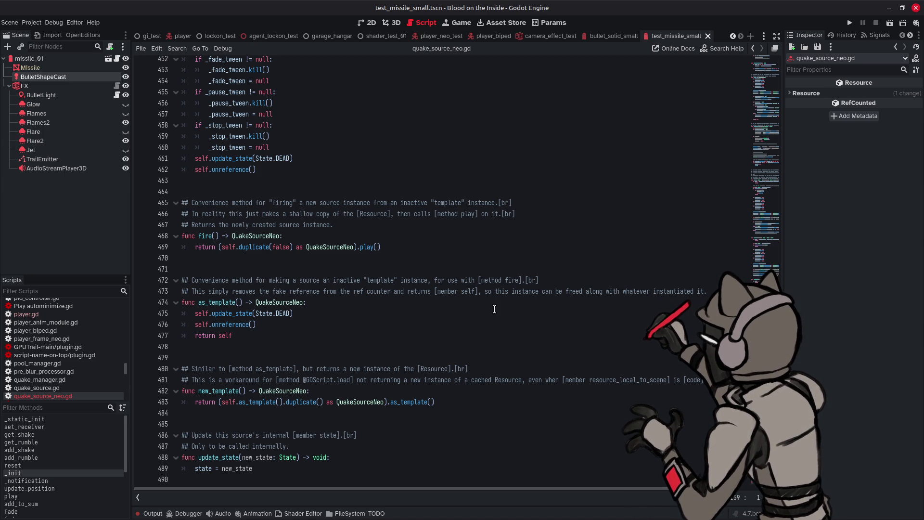
- Look up the other uses of unreference() from the call inside remove()
{"action": "scroll", "coordinate": [494, 309], "scroll_direction": "up", "scroll_amount": 1}
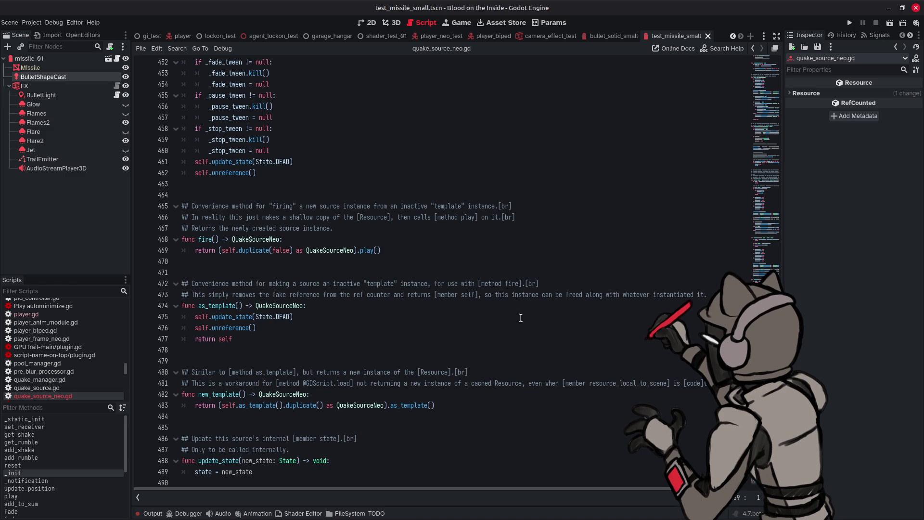
{"action": "scroll", "coordinate": [529, 318], "scroll_direction": "up", "scroll_amount": 6}
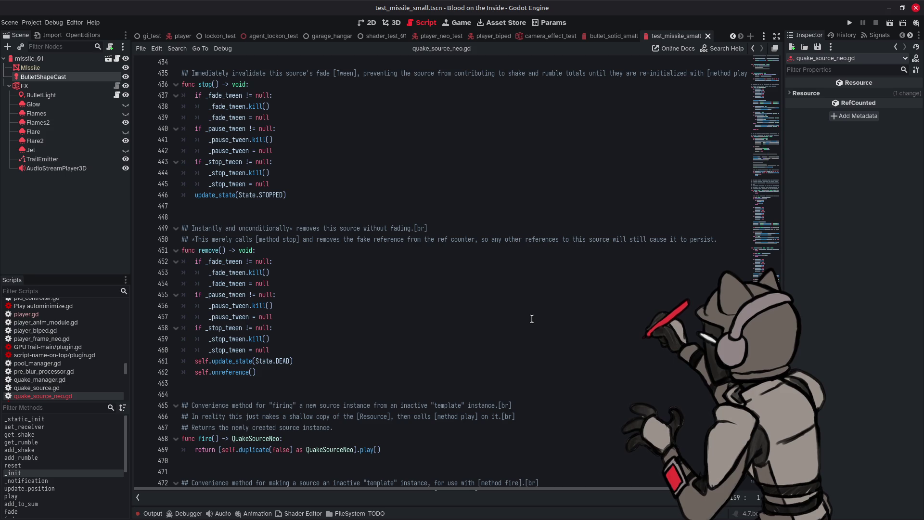
{"action": "double_click", "coordinate": [231, 372]}
{"action": "key", "text": "ctrl+f"}
{"action": "key", "text": "Escape"}
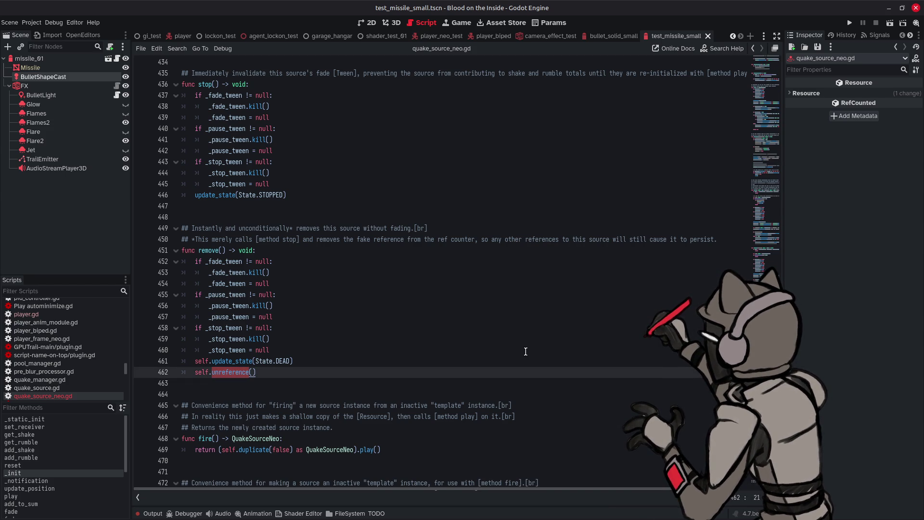
- Scroll up through quake_source_neo.gd toward the play() function
{"action": "scroll", "coordinate": [518, 342], "scroll_direction": "up", "scroll_amount": 10}
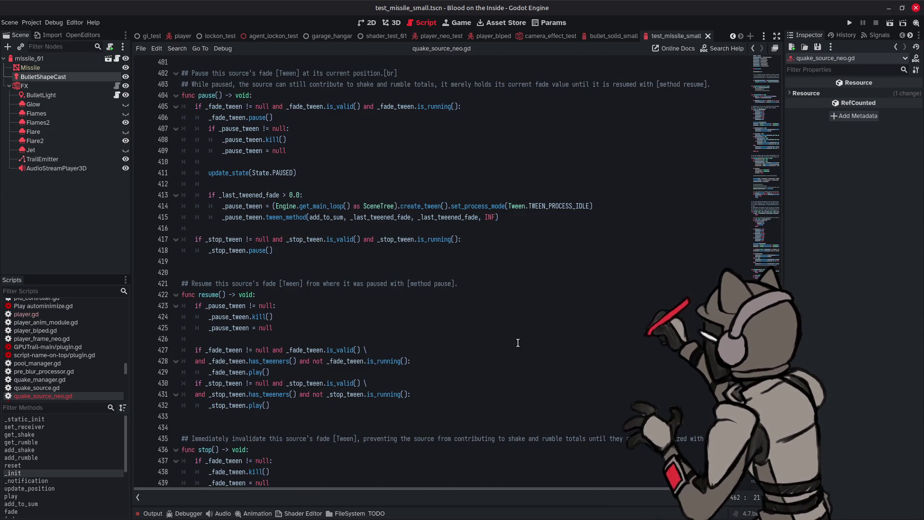
{"action": "scroll", "coordinate": [518, 342], "scroll_direction": "up", "scroll_amount": 4}
{"action": "scroll", "coordinate": [517, 342], "scroll_direction": "up", "scroll_amount": 16}
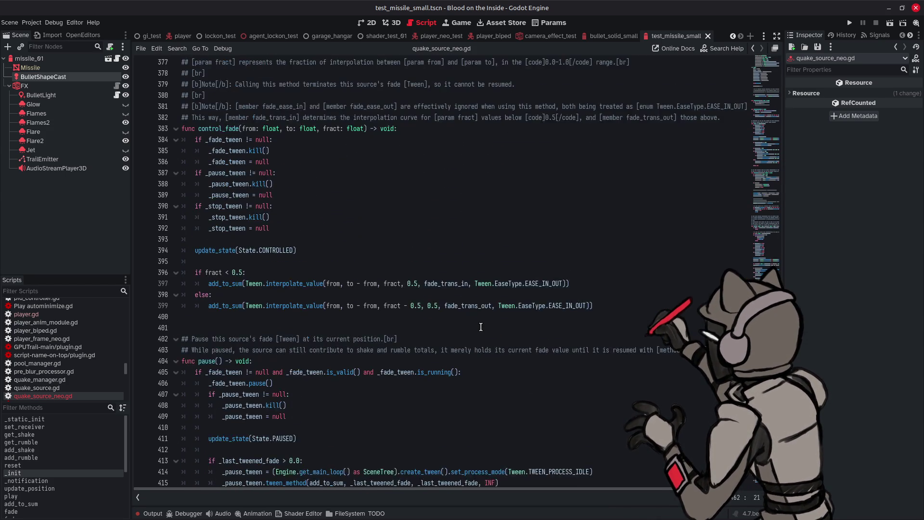
{"action": "scroll", "coordinate": [481, 327], "scroll_direction": "up", "scroll_amount": 4}
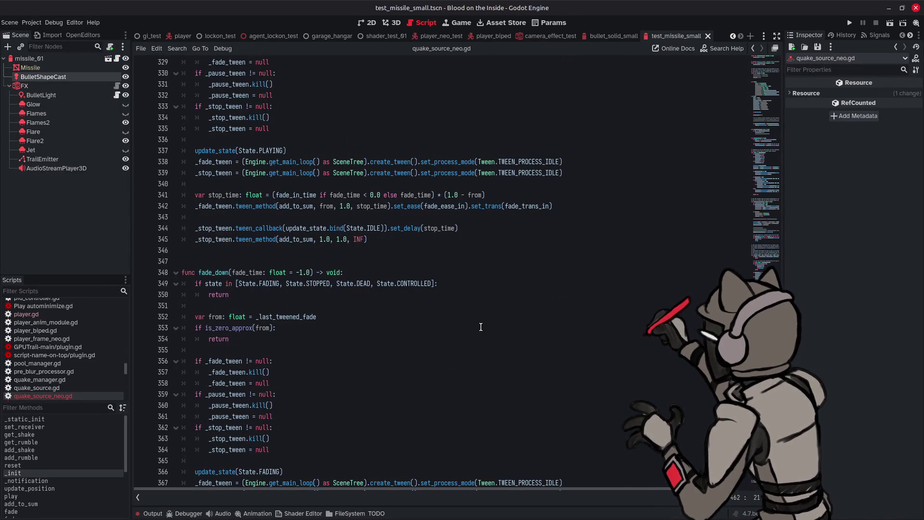
{"action": "scroll", "coordinate": [481, 327], "scroll_direction": "up", "scroll_amount": 5}
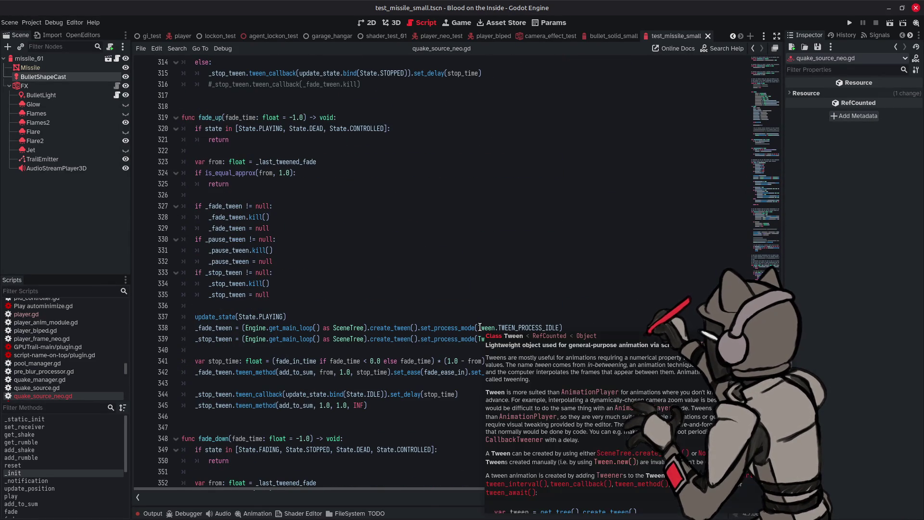
{"action": "scroll", "coordinate": [479, 327], "scroll_direction": "up", "scroll_amount": 9}
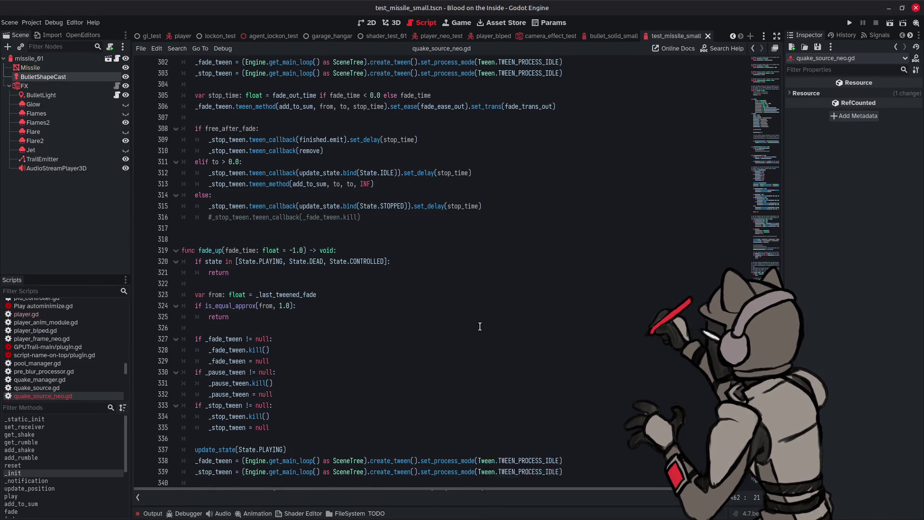
{"action": "scroll", "coordinate": [480, 327], "scroll_direction": "up", "scroll_amount": 5}
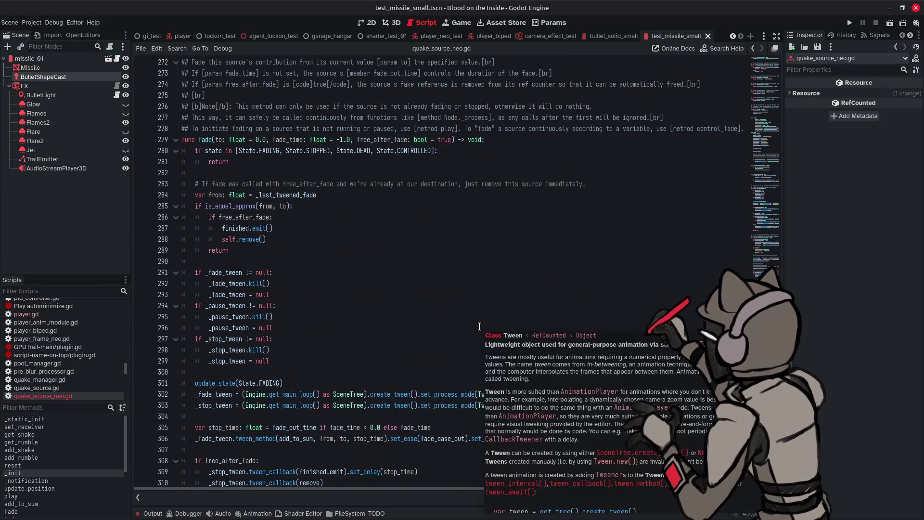
{"action": "scroll", "coordinate": [479, 327], "scroll_direction": "up", "scroll_amount": 10}
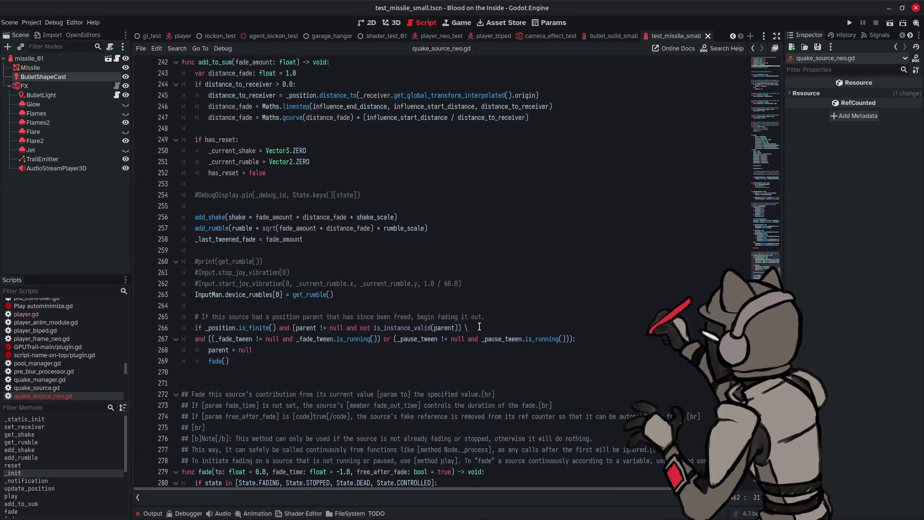
{"action": "scroll", "coordinate": [480, 326], "scroll_direction": "up", "scroll_amount": 11}
{"action": "scroll", "coordinate": [480, 326], "scroll_direction": "up", "scroll_amount": 8}
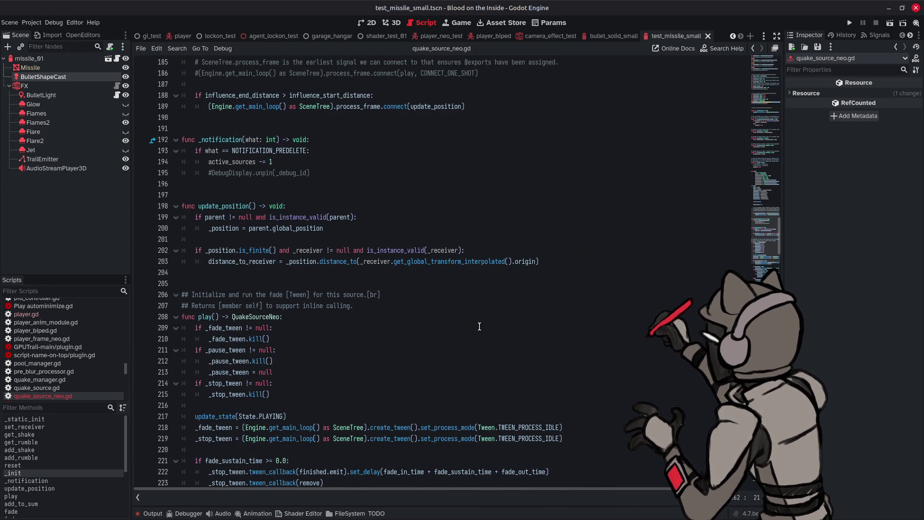
{"action": "scroll", "coordinate": [480, 327], "scroll_direction": "up", "scroll_amount": 5}
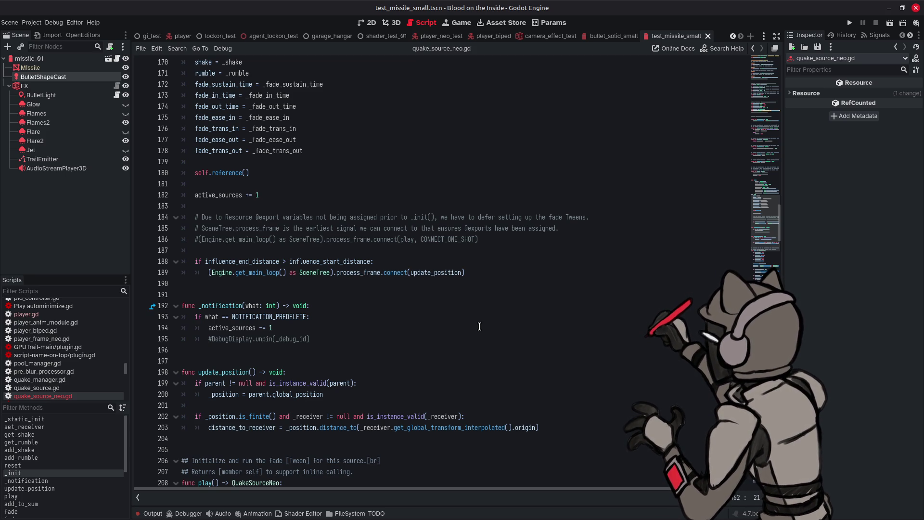
{"action": "scroll", "coordinate": [479, 327], "scroll_direction": "up", "scroll_amount": 4}
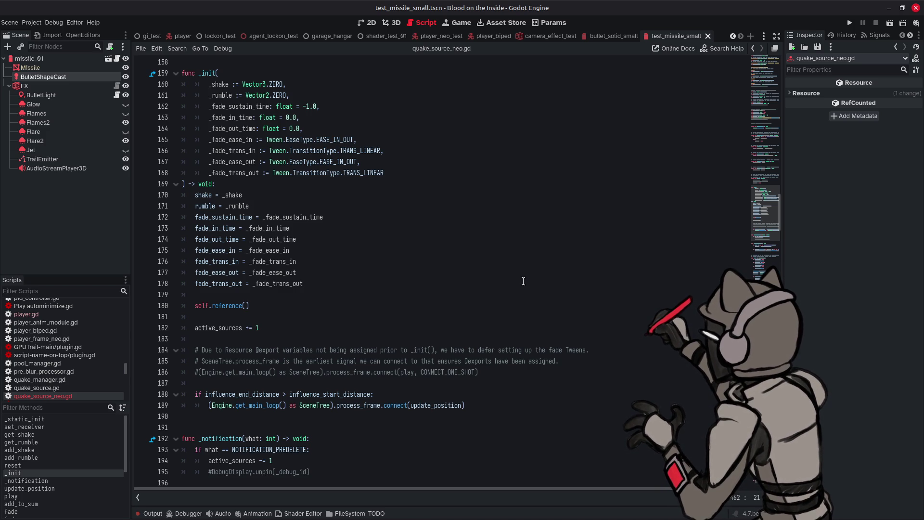
{"action": "scroll", "coordinate": [524, 281], "scroll_direction": "up", "scroll_amount": 4}
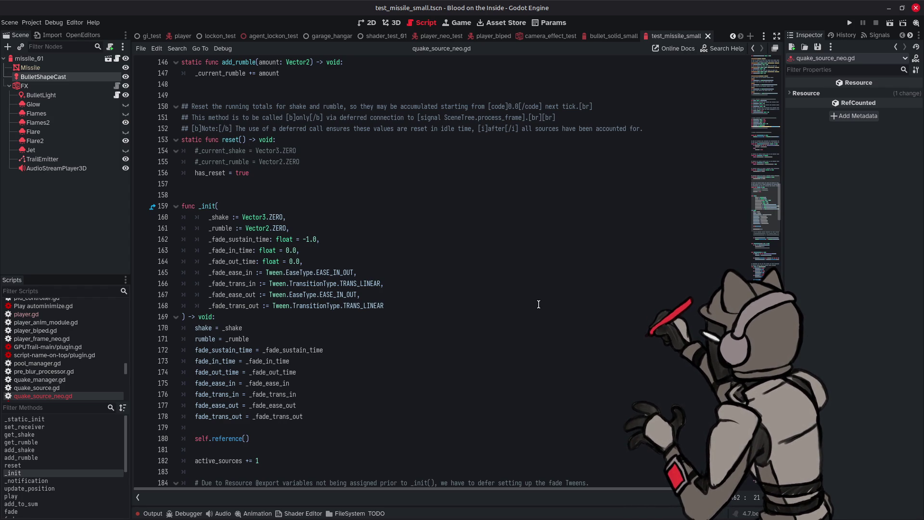
{"action": "scroll", "coordinate": [539, 305], "scroll_direction": "up", "scroll_amount": 8}
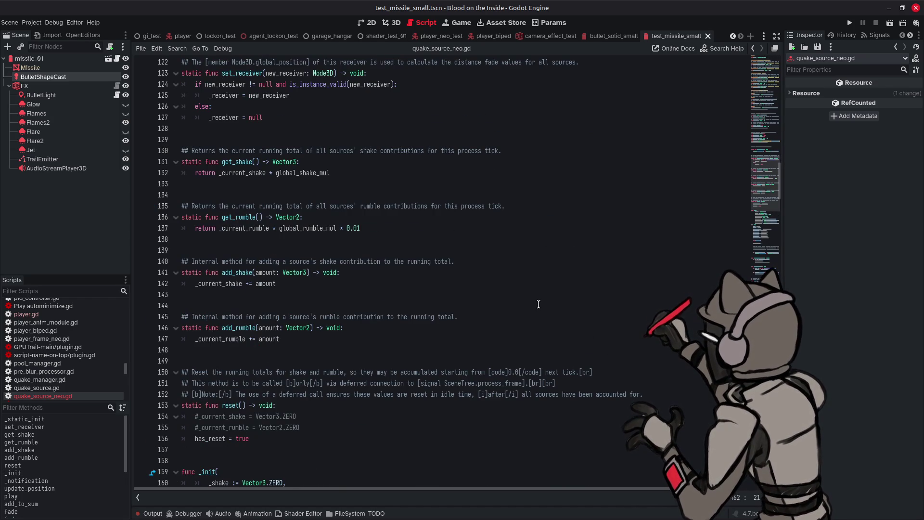
{"action": "scroll", "coordinate": [539, 304], "scroll_direction": "up", "scroll_amount": 7}
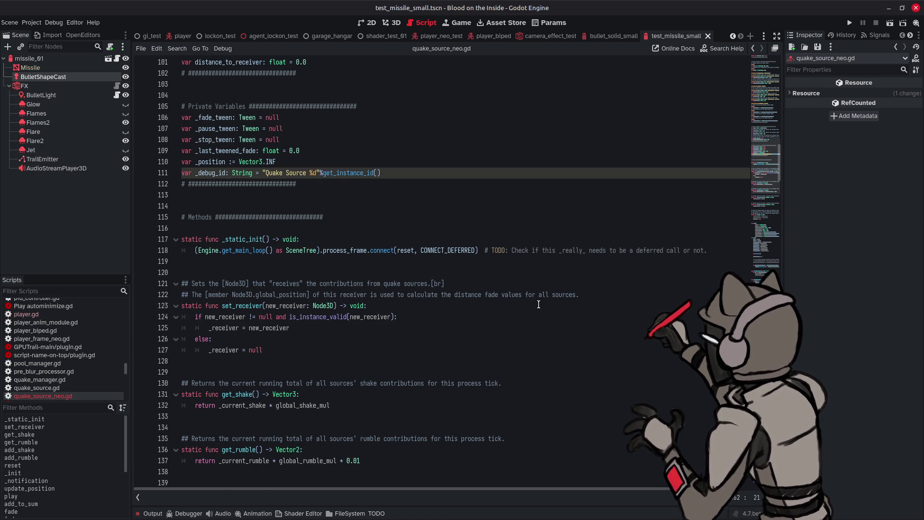
{"action": "scroll", "coordinate": [538, 305], "scroll_direction": "up", "scroll_amount": 1}
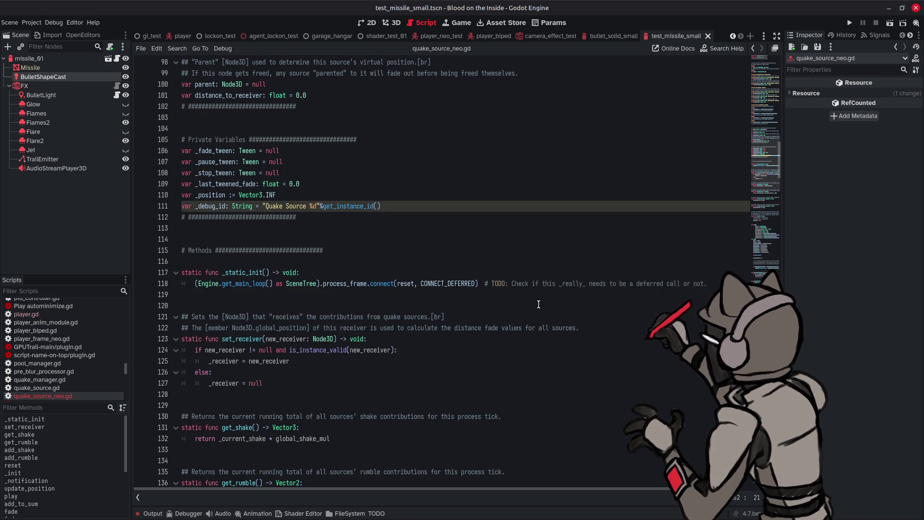
{"action": "scroll", "coordinate": [538, 305], "scroll_direction": "up", "scroll_amount": 4}
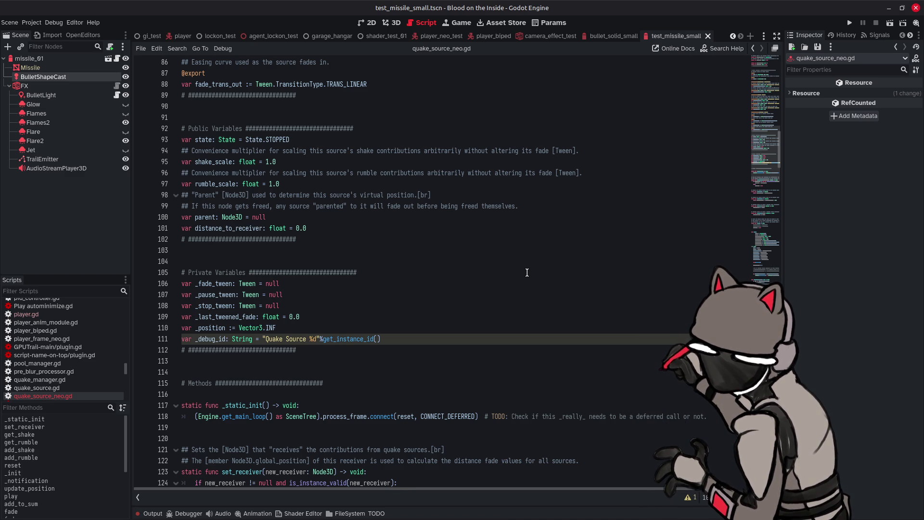
{"action": "scroll", "coordinate": [565, 272], "scroll_direction": "up", "scroll_amount": 5, "text": "ctrl"}
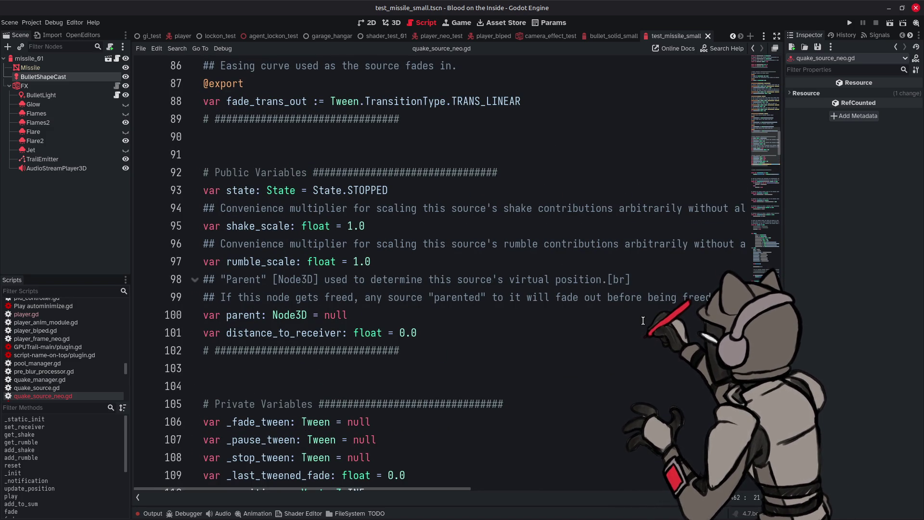
{"action": "scroll", "coordinate": [643, 320], "scroll_direction": "down", "scroll_amount": 5, "text": "ctrl"}
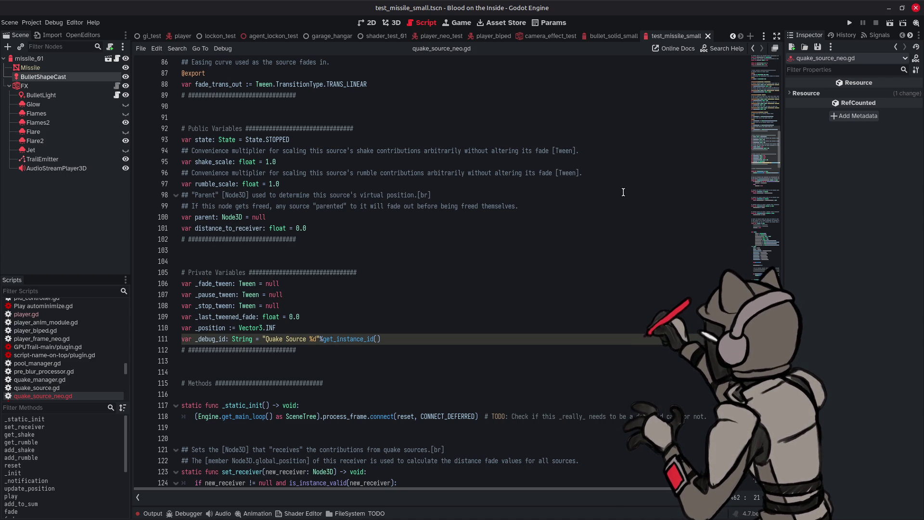
- Collapse the output log and put the caret on QuakeSourceNeo in fire() near line 469
{"action": "left_click", "coordinate": [155, 513]}
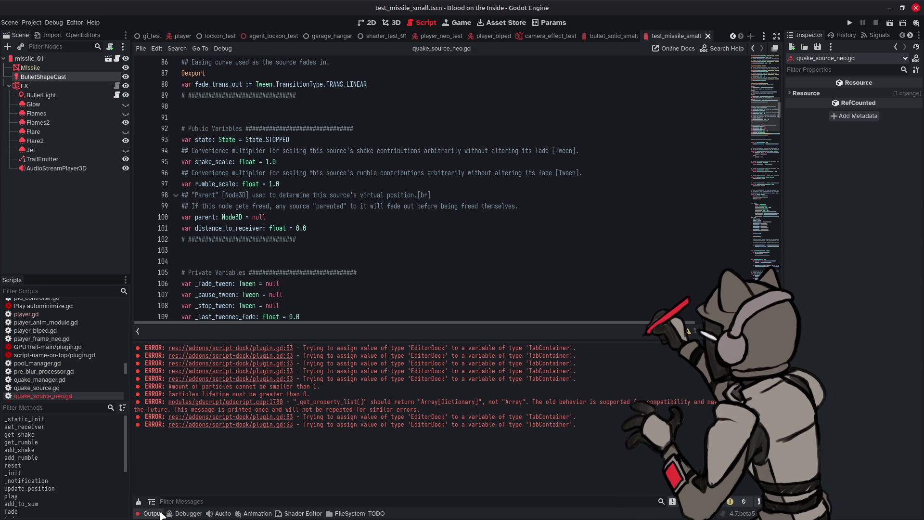
{"action": "left_click", "coordinate": [155, 513]}
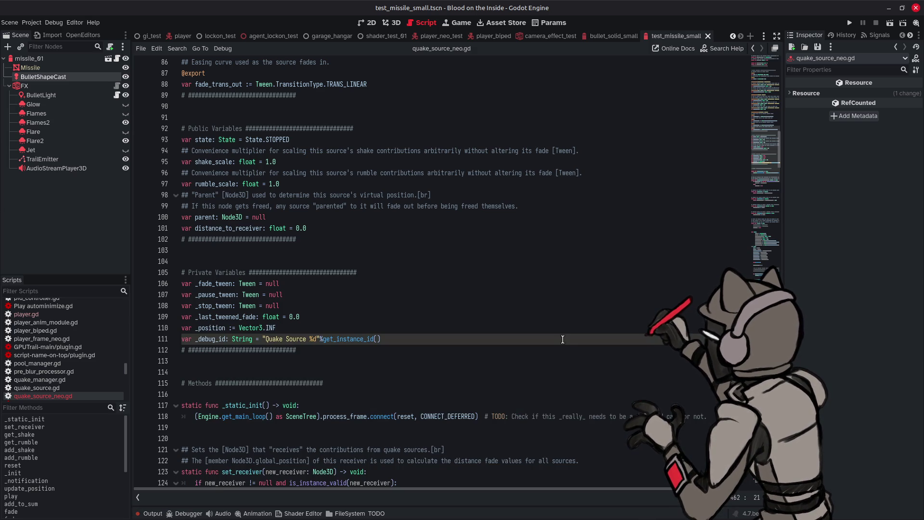
{"action": "left_click", "coordinate": [766, 366]}
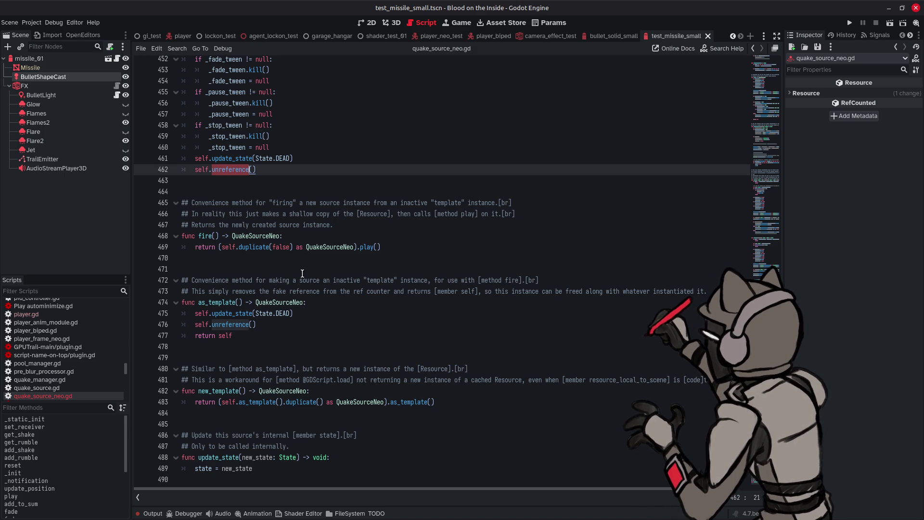
{"action": "left_click", "coordinate": [334, 245]}
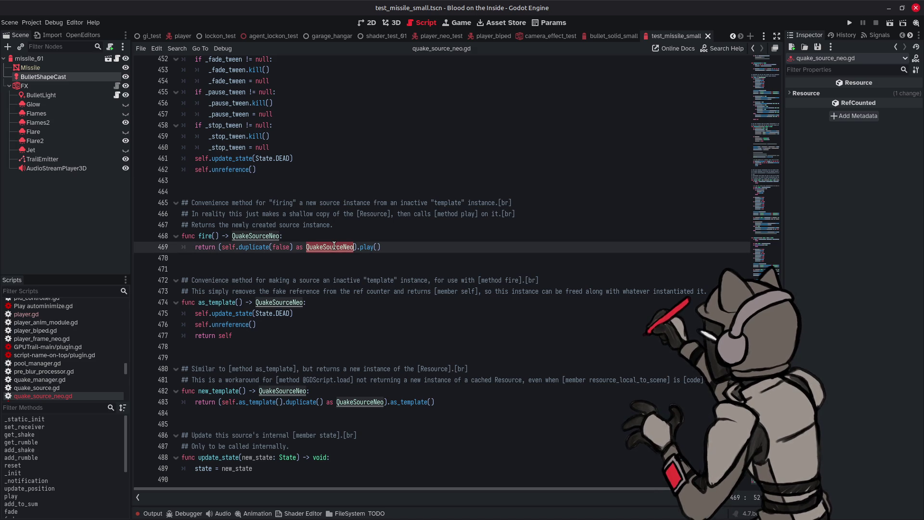
- Search .gd files project-wide for QuakeSourceNeo, whole words and case-sensitive, excluding res://addons
{"action": "key", "text": "ctrl+shift+f"}
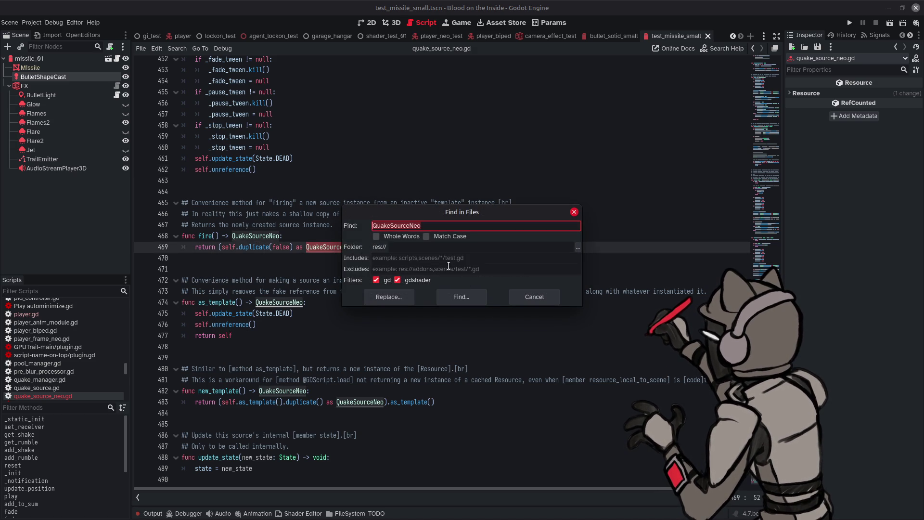
{"action": "left_click", "coordinate": [426, 279]}
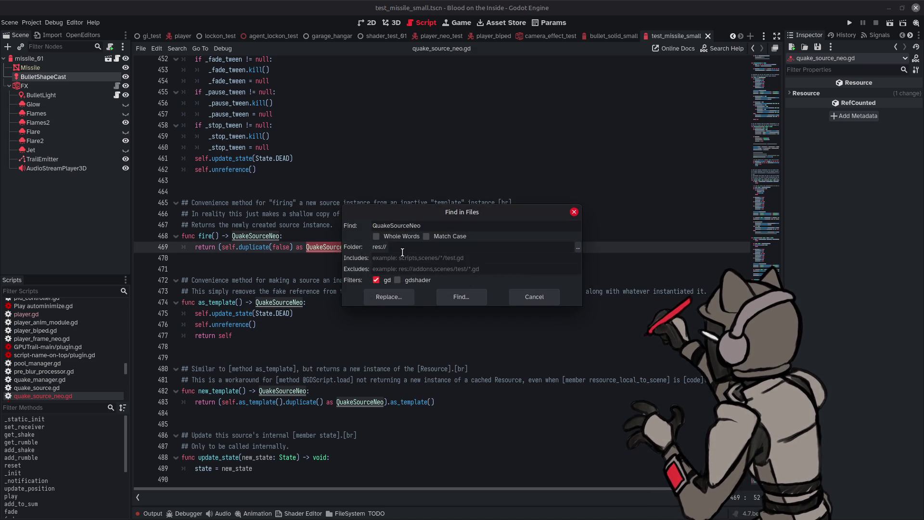
{"action": "left_click", "coordinate": [407, 268]}
{"action": "type", "text": "res"}
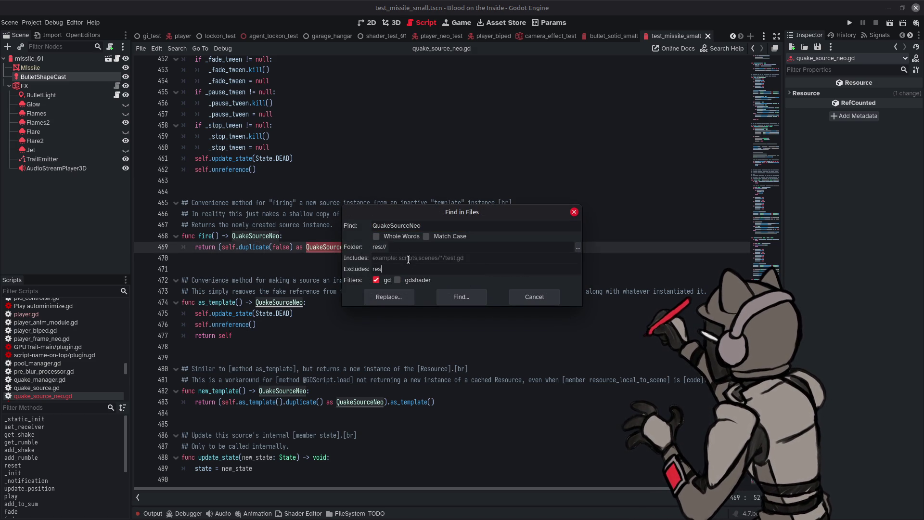
{"action": "type", "text": "://addons"}
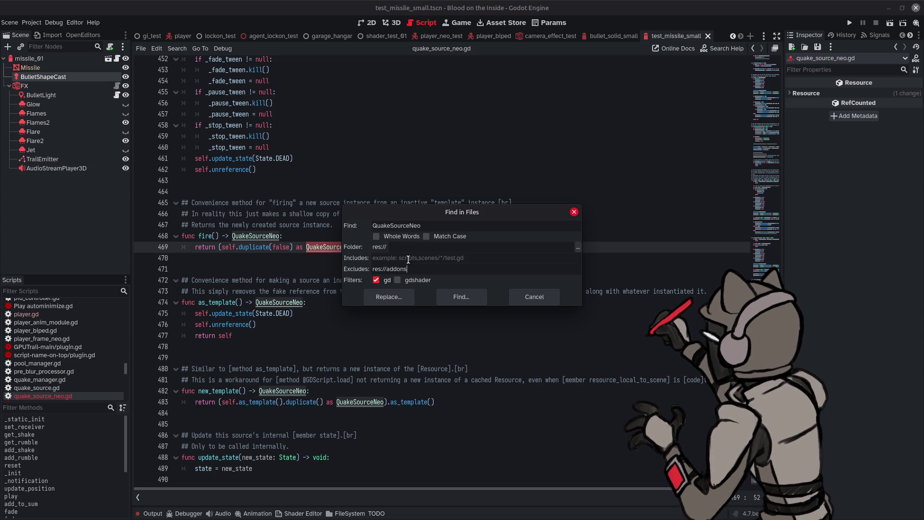
{"action": "left_click", "coordinate": [411, 236]}
{"action": "left_click", "coordinate": [447, 237]}
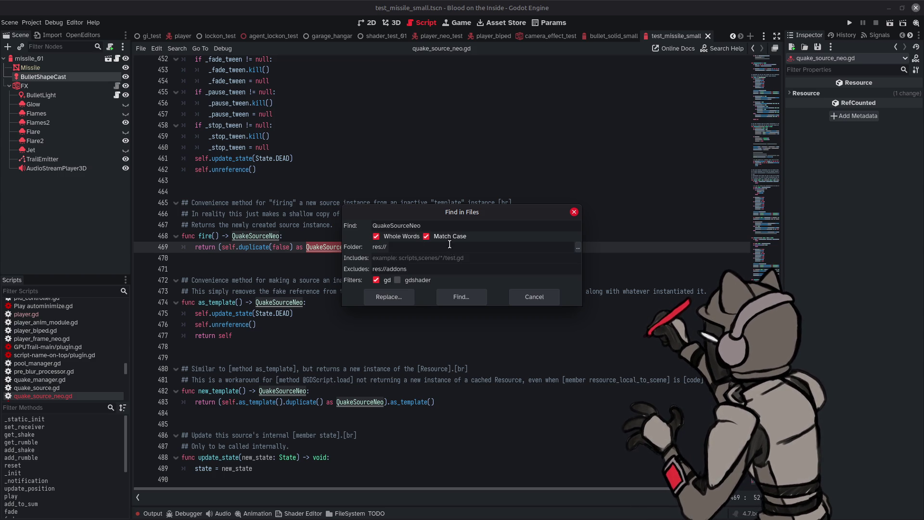
{"action": "left_click", "coordinate": [461, 297]}
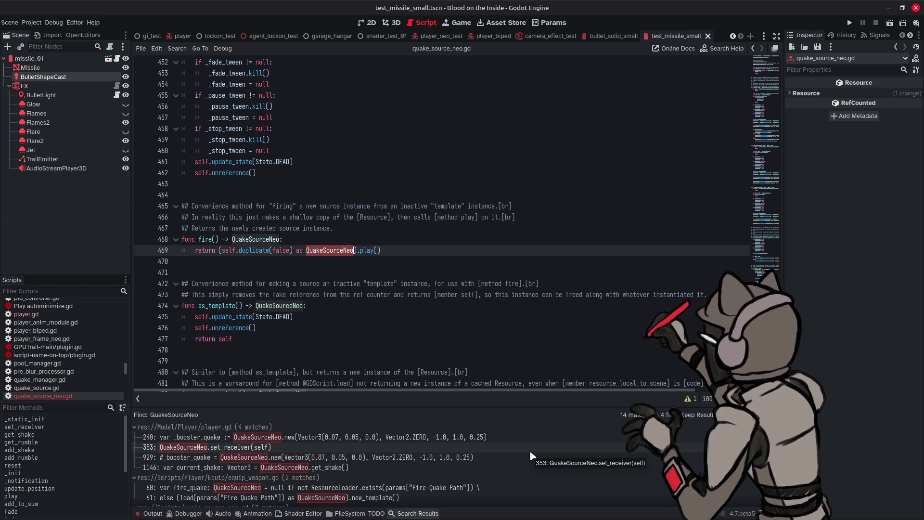
{"action": "scroll", "coordinate": [530, 453], "scroll_direction": "down", "scroll_amount": 1}
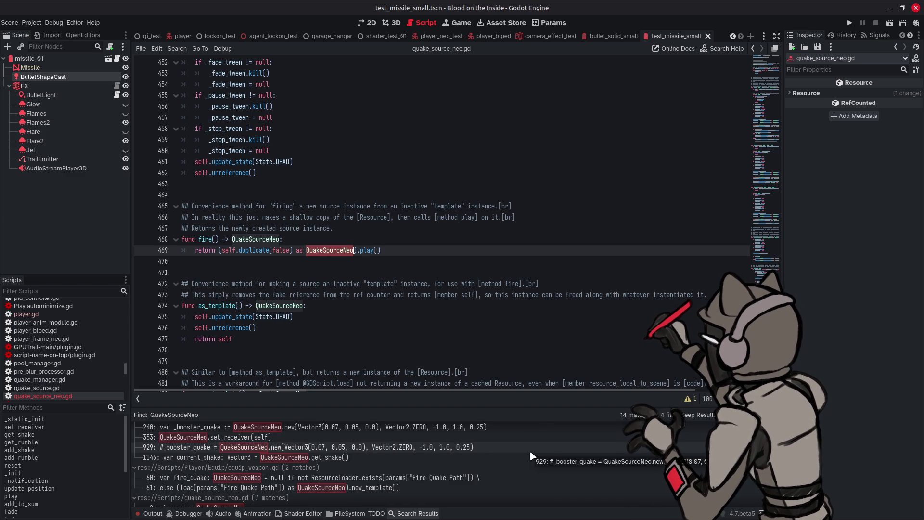
{"action": "scroll", "coordinate": [531, 453], "scroll_direction": "down", "scroll_amount": 1}
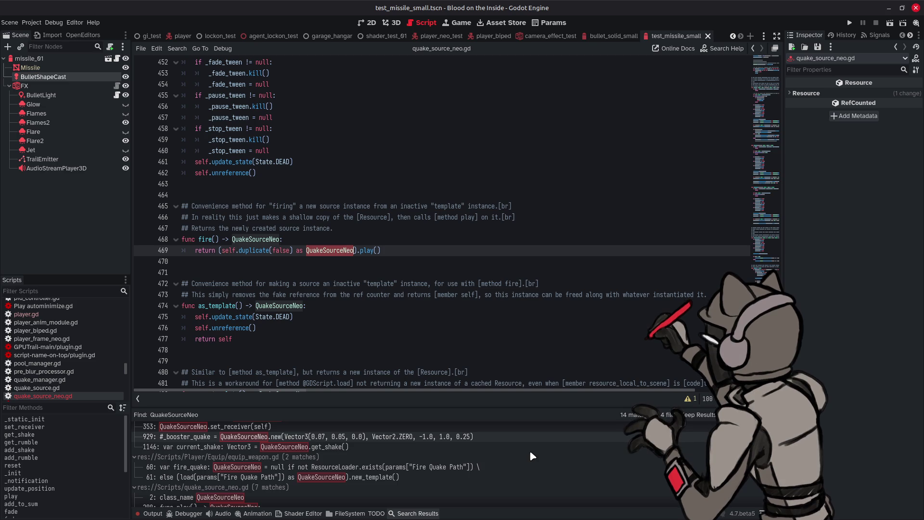
{"action": "scroll", "coordinate": [500, 310], "scroll_direction": "down", "scroll_amount": 3}
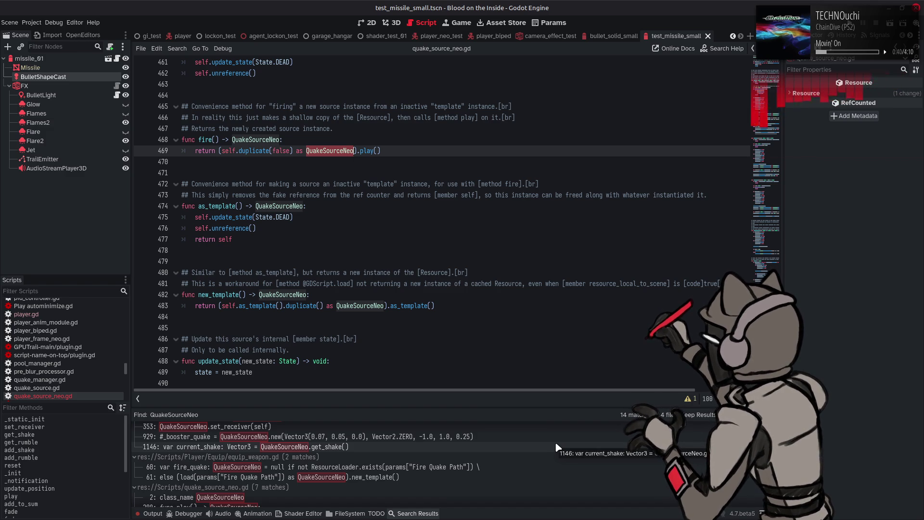
{"action": "scroll", "coordinate": [556, 444], "scroll_direction": "down", "scroll_amount": 5}
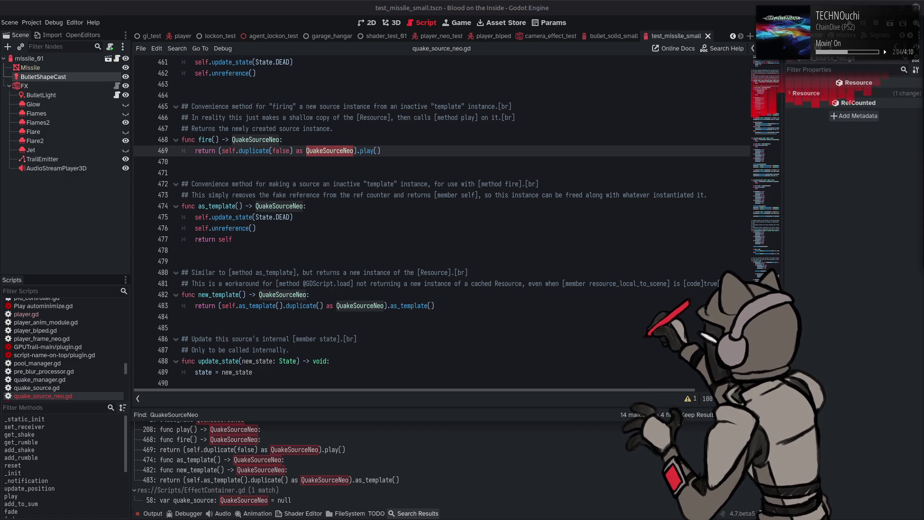
{"action": "left_click", "coordinate": [659, 4]}
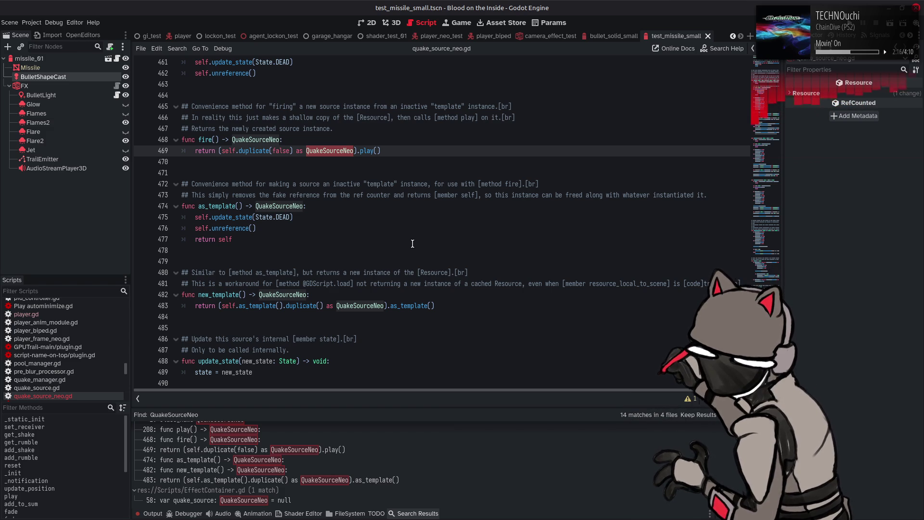
{"action": "left_click", "coordinate": [328, 232]}
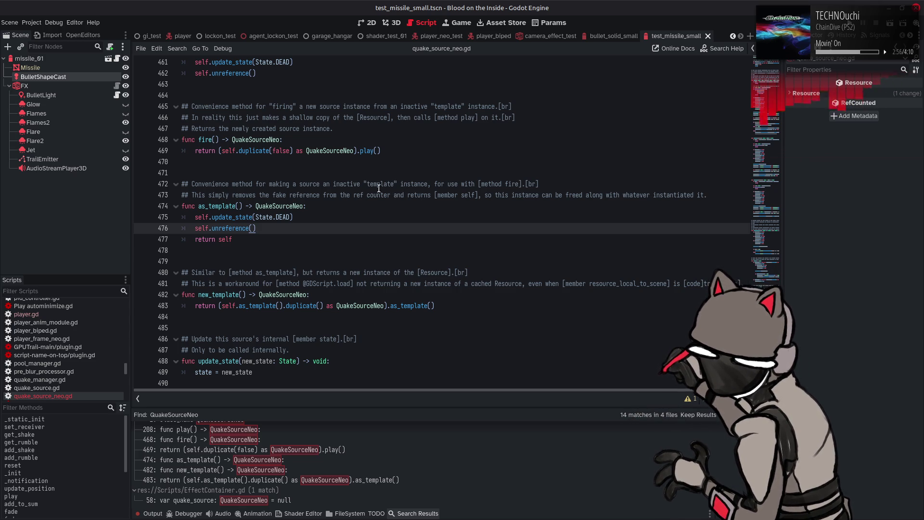
{"action": "left_click", "coordinate": [400, 151]}
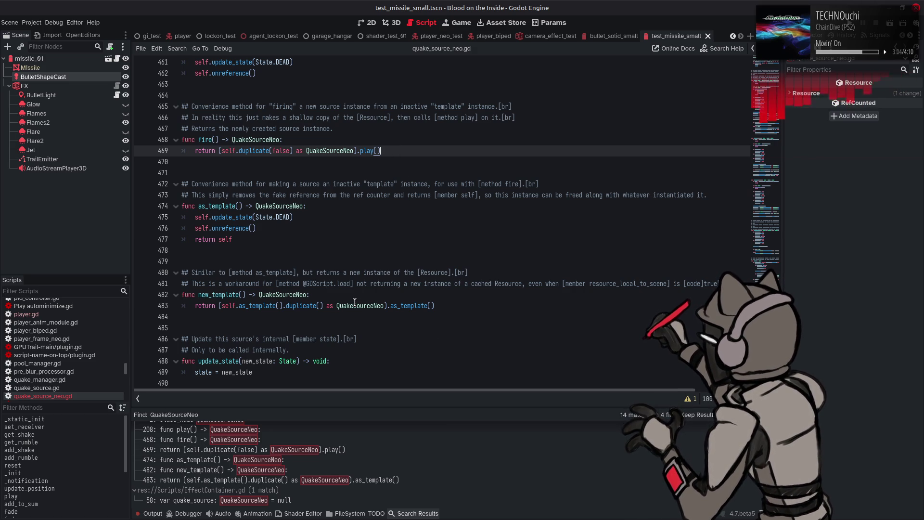
{"action": "scroll", "coordinate": [304, 205], "scroll_direction": "up", "scroll_amount": 4}
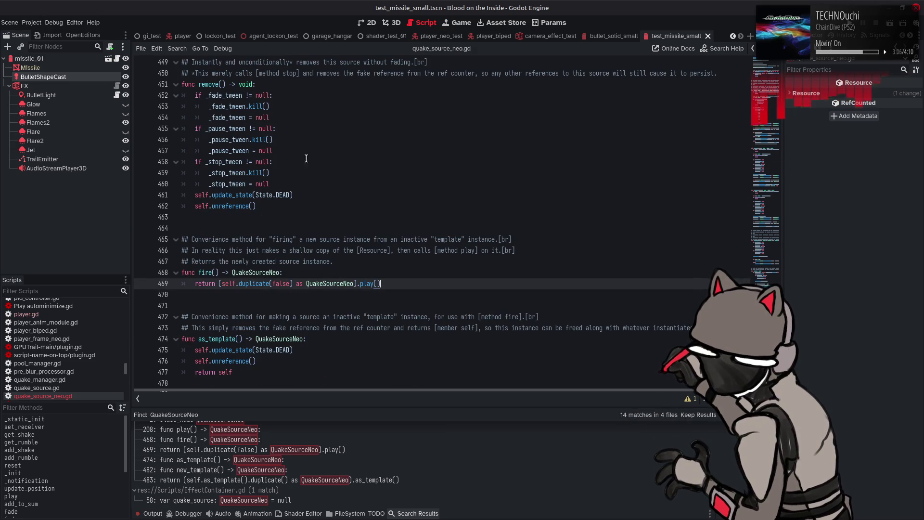
{"action": "scroll", "coordinate": [318, 231], "scroll_direction": "down", "scroll_amount": 4}
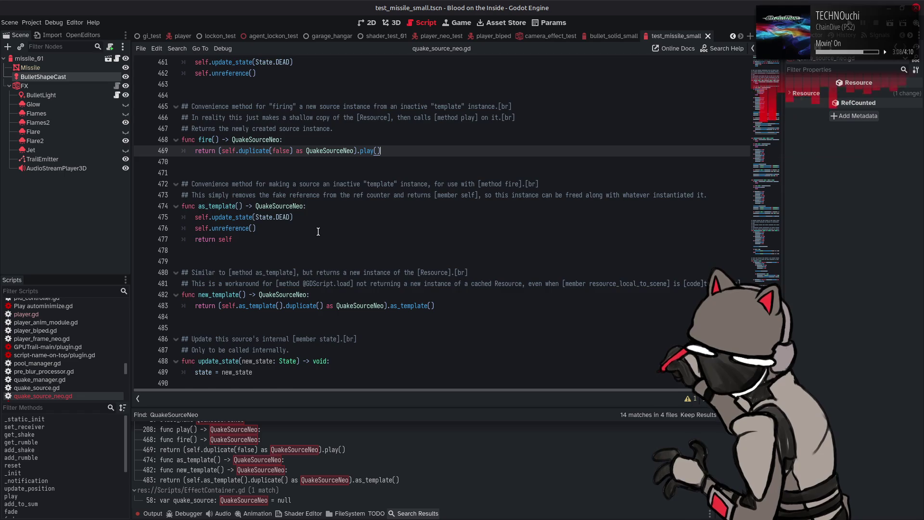
{"action": "scroll", "coordinate": [318, 232], "scroll_direction": "up", "scroll_amount": 1}
{"action": "scroll", "coordinate": [318, 232], "scroll_direction": "down", "scroll_amount": 1}
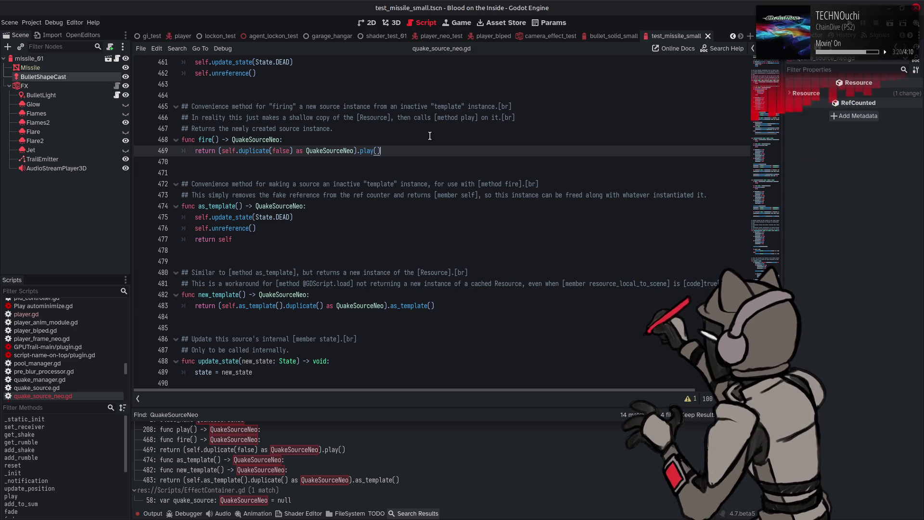
- Search the script for 'play' and step to the play() definition around line 208
{"action": "double_click", "coordinate": [367, 151]}
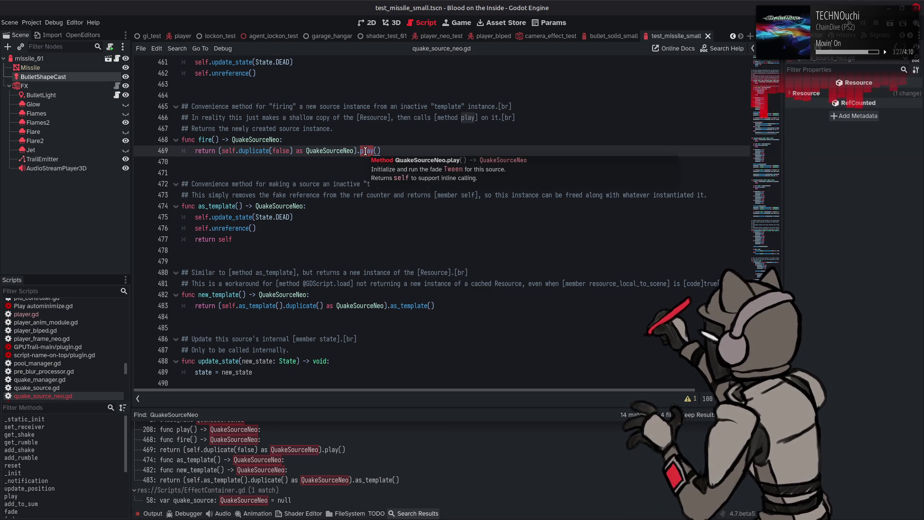
{"action": "scroll", "coordinate": [628, 303], "scroll_direction": "up", "scroll_amount": 2}
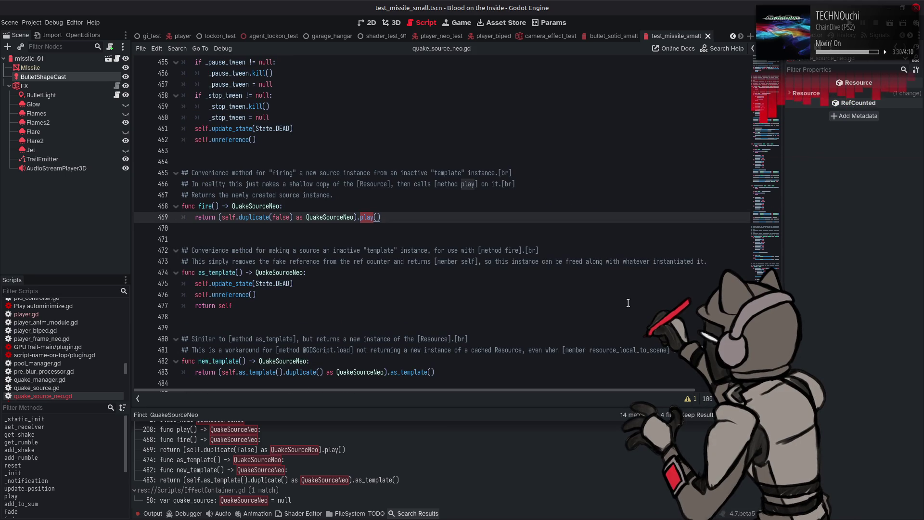
{"action": "key", "text": "ctrl+f"}
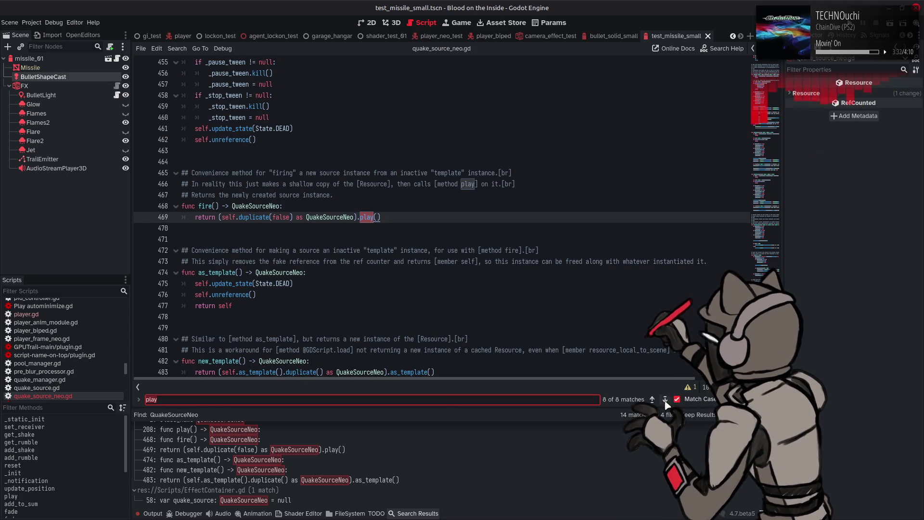
{"action": "left_click", "coordinate": [664, 400]}
{"action": "left_click", "coordinate": [664, 400]}
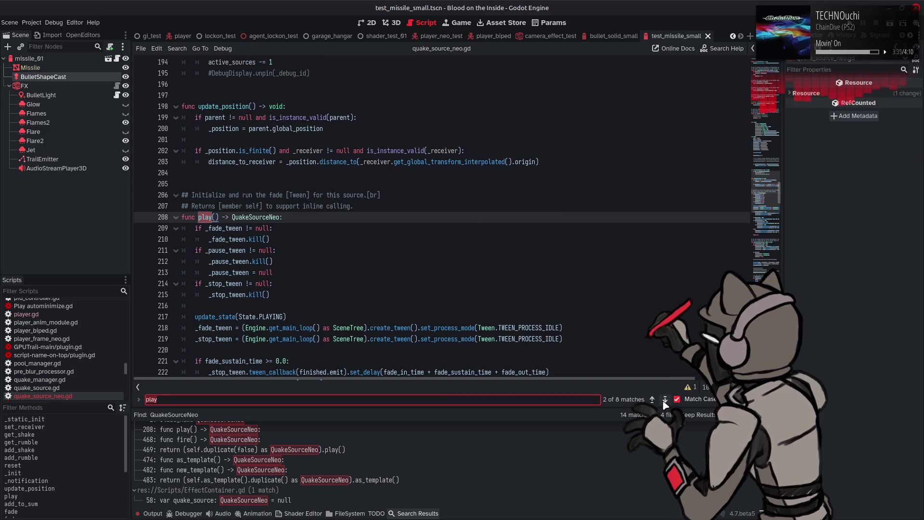
{"action": "scroll", "coordinate": [577, 257], "scroll_direction": "down", "scroll_amount": 6}
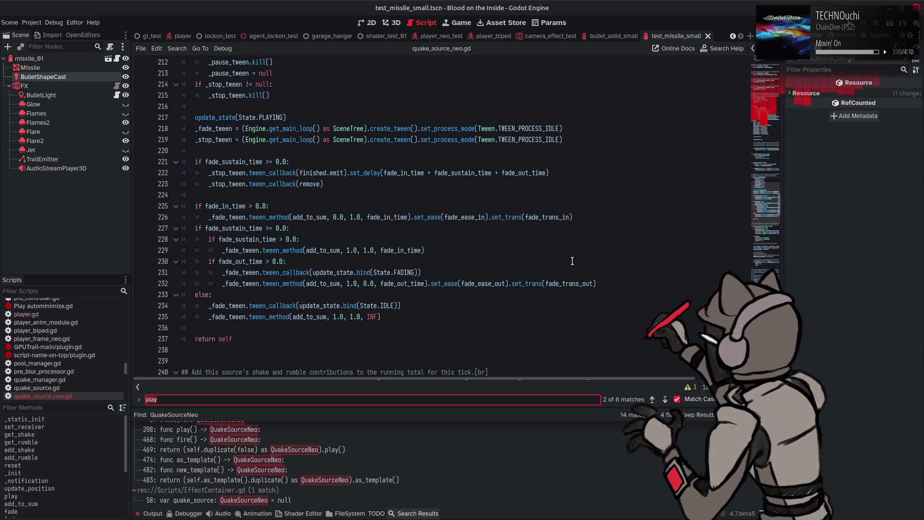
{"action": "scroll", "coordinate": [572, 261], "scroll_direction": "down", "scroll_amount": 12}
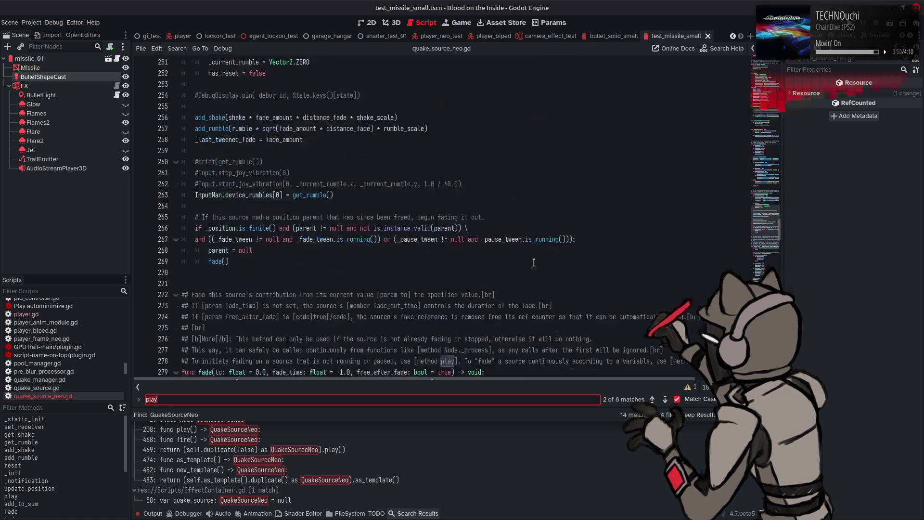
{"action": "scroll", "coordinate": [79, 463], "scroll_direction": "down", "scroll_amount": 3}
- Jump to fade_up and then fade_down from the Methods list
{"action": "left_click", "coordinate": [58, 456]}
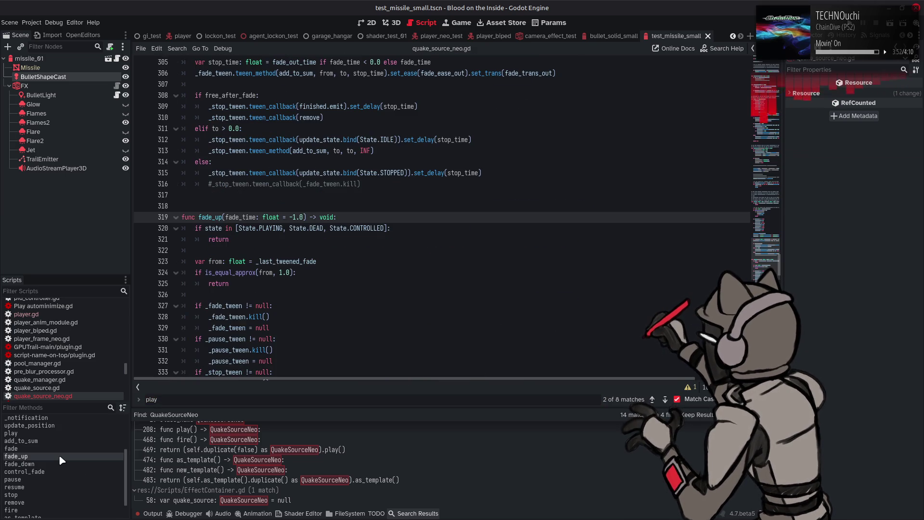
{"action": "left_click", "coordinate": [58, 464]}
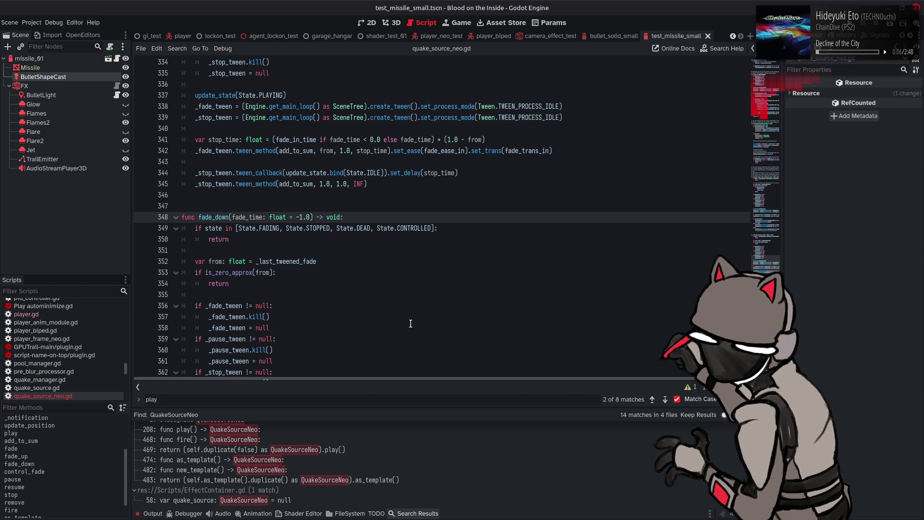
- Close the search results and find bar, then read fire()'s documentation tooltip
{"action": "key", "text": "ctrl+j"}
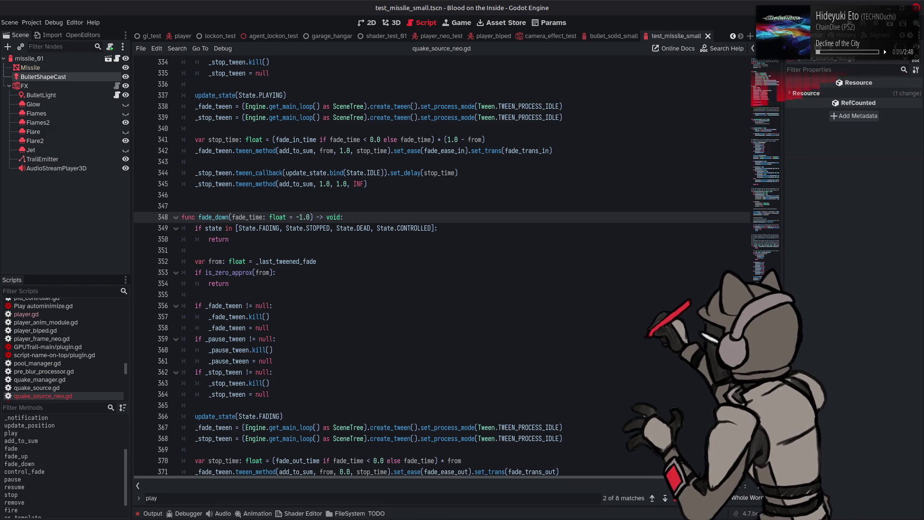
{"action": "key", "text": "Escape"}
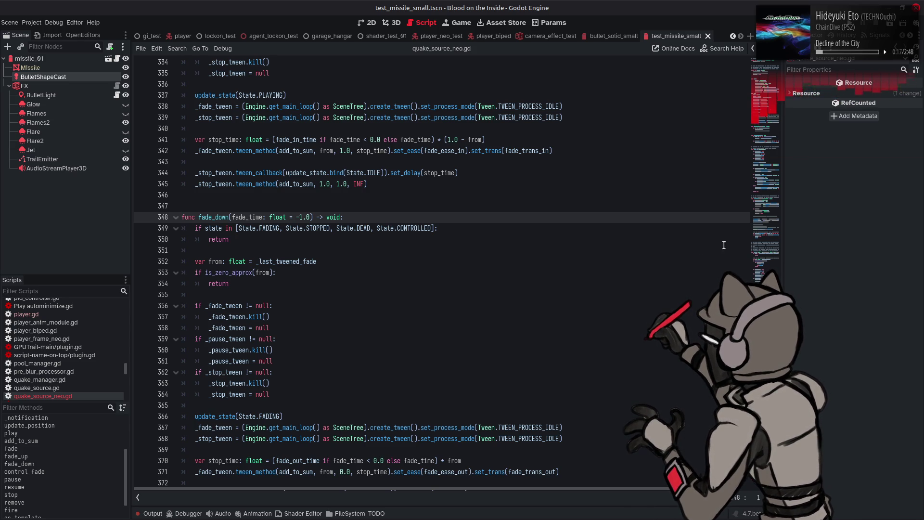
{"action": "scroll", "coordinate": [547, 454], "scroll_direction": "down", "scroll_amount": 20}
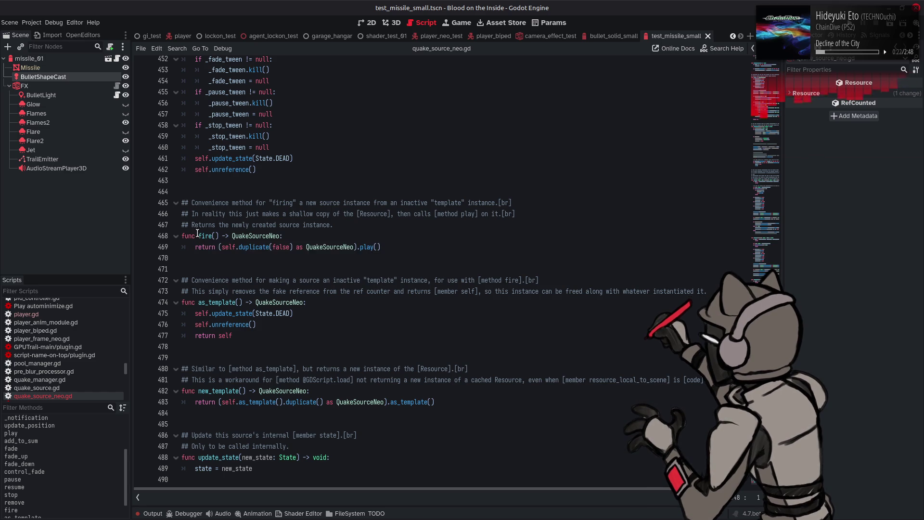
{"action": "mouse_move", "coordinate": [198, 233]}
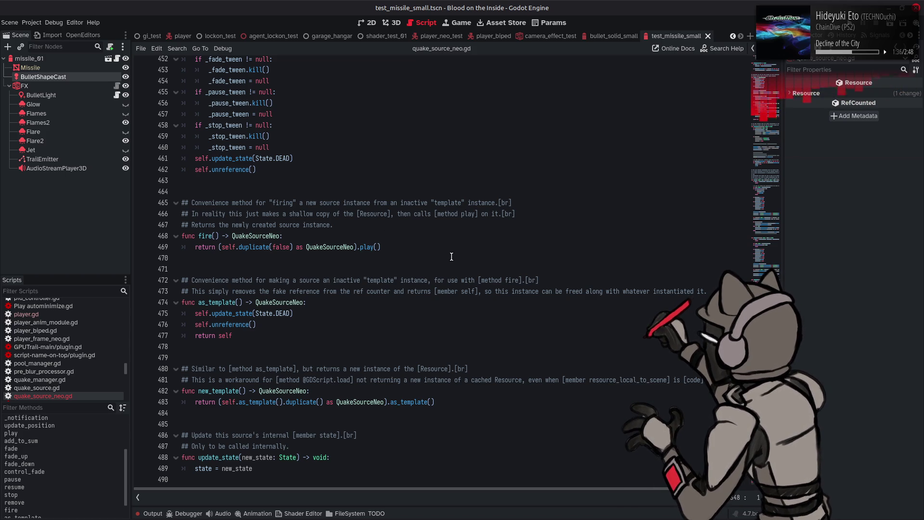
- Scroll up through remove(), stop() and resume() to pause()
{"action": "scroll", "coordinate": [510, 295], "scroll_direction": "up", "scroll_amount": 5}
{"action": "scroll", "coordinate": [510, 294], "scroll_direction": "up", "scroll_amount": 7}
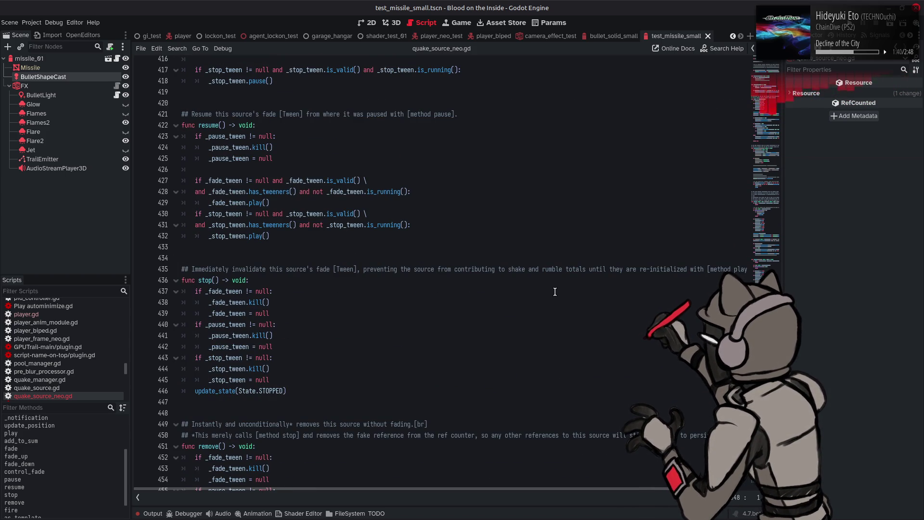
{"action": "scroll", "coordinate": [555, 291], "scroll_direction": "up", "scroll_amount": 5}
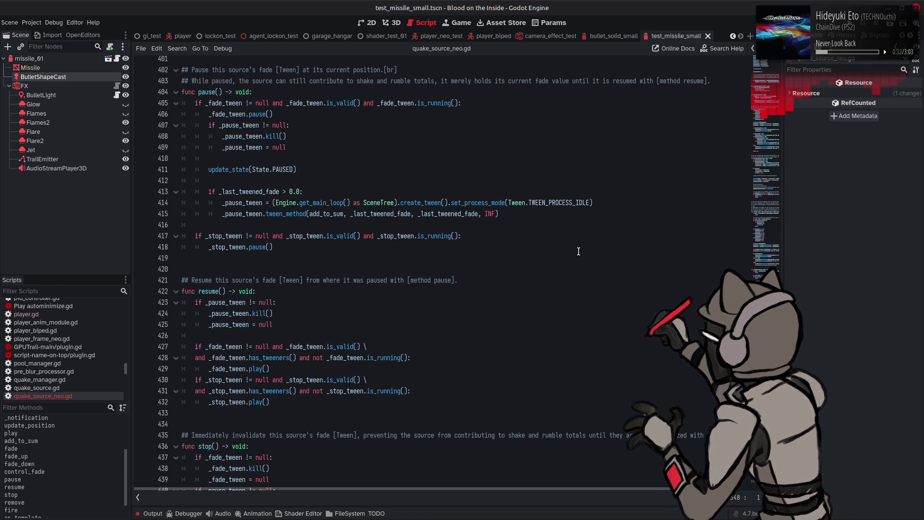
{"action": "scroll", "coordinate": [510, 257], "scroll_direction": "up", "scroll_amount": 6}
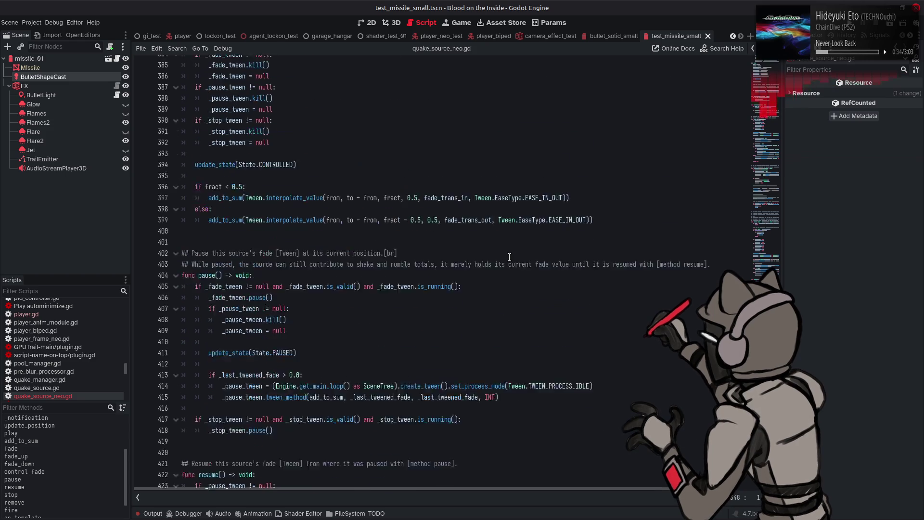
- Go to the play() function via the Methods list and read through its body
{"action": "scroll", "coordinate": [510, 257], "scroll_direction": "up", "scroll_amount": 6}
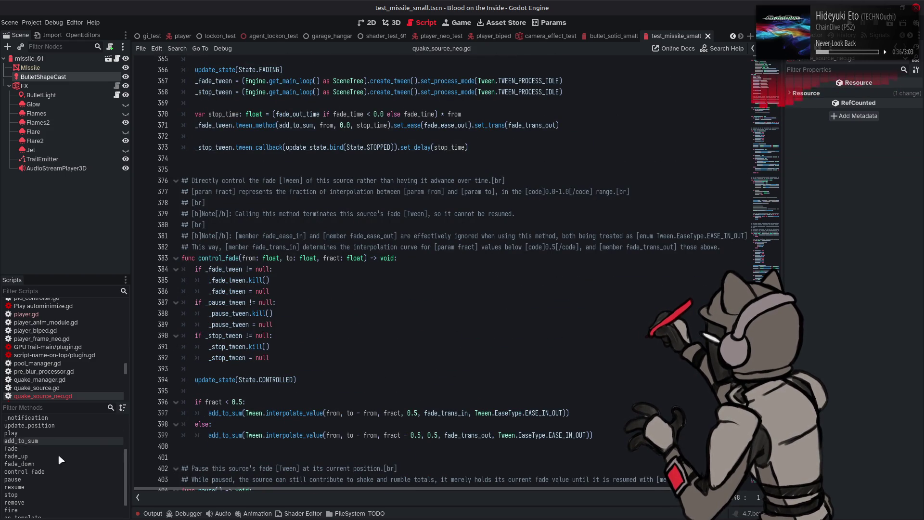
{"action": "left_click", "coordinate": [47, 433]}
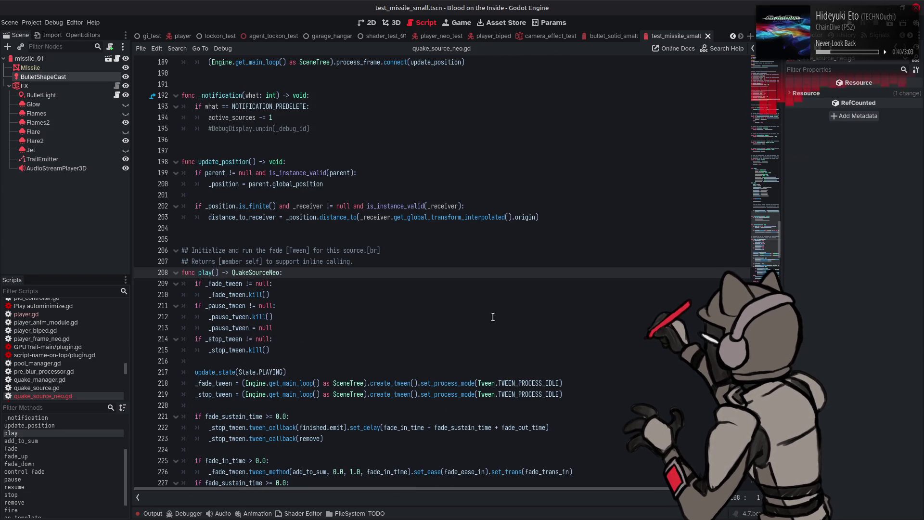
{"action": "scroll", "coordinate": [488, 307], "scroll_direction": "down", "scroll_amount": 2}
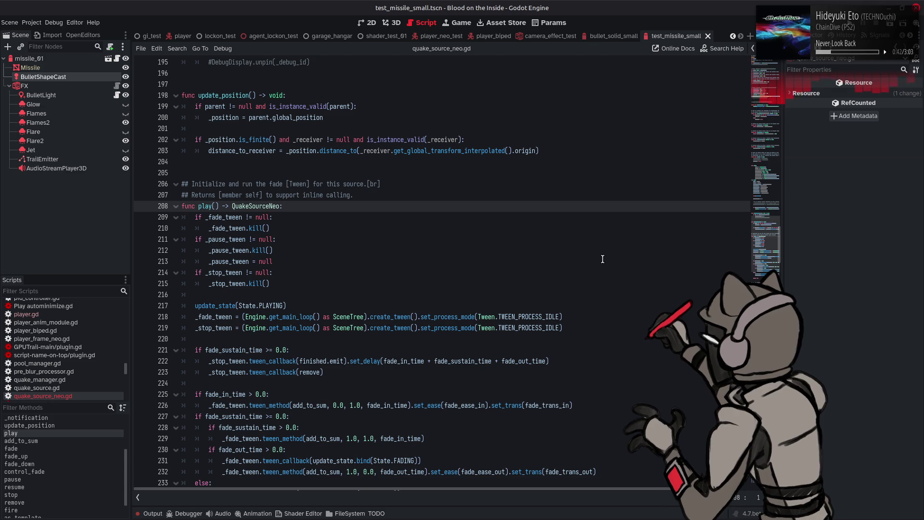
{"action": "scroll", "coordinate": [602, 259], "scroll_direction": "down", "scroll_amount": 1}
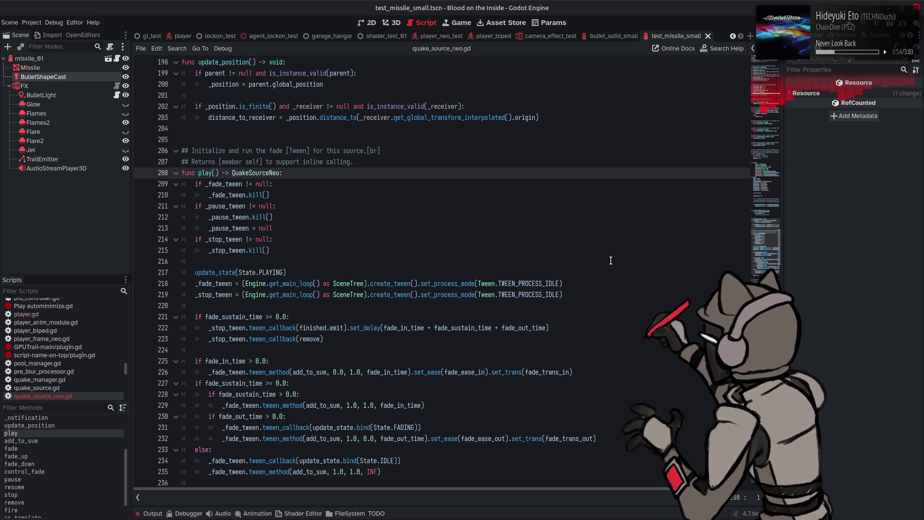
{"action": "scroll", "coordinate": [610, 260], "scroll_direction": "down", "scroll_amount": 1}
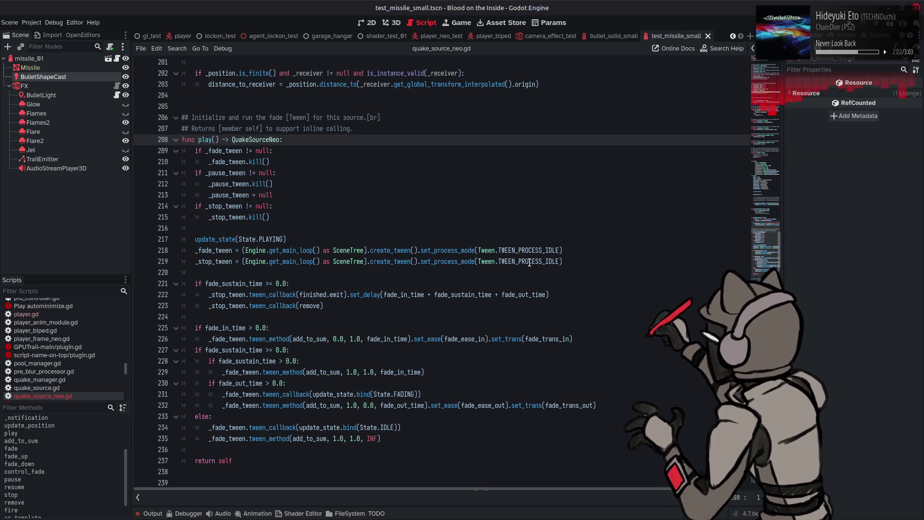
{"action": "mouse_move", "coordinate": [536, 264]}
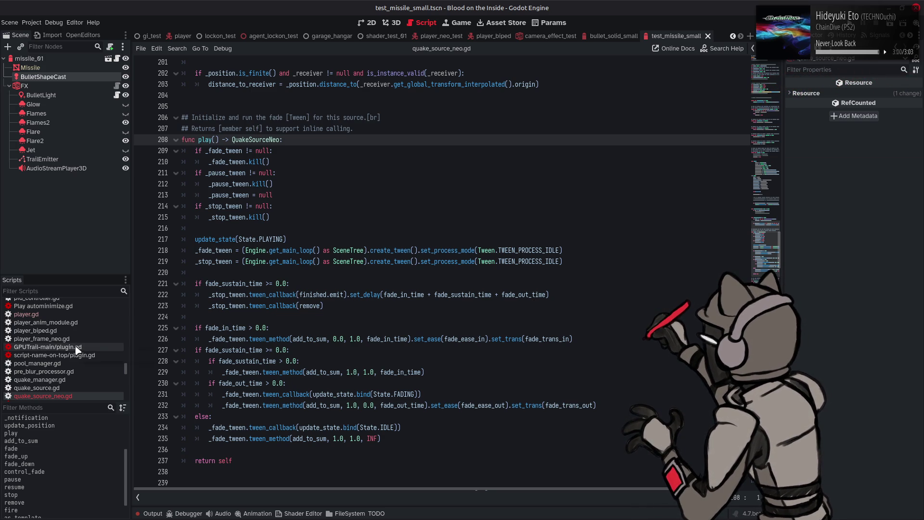
{"action": "scroll", "coordinate": [75, 349], "scroll_direction": "up", "scroll_amount": 10}
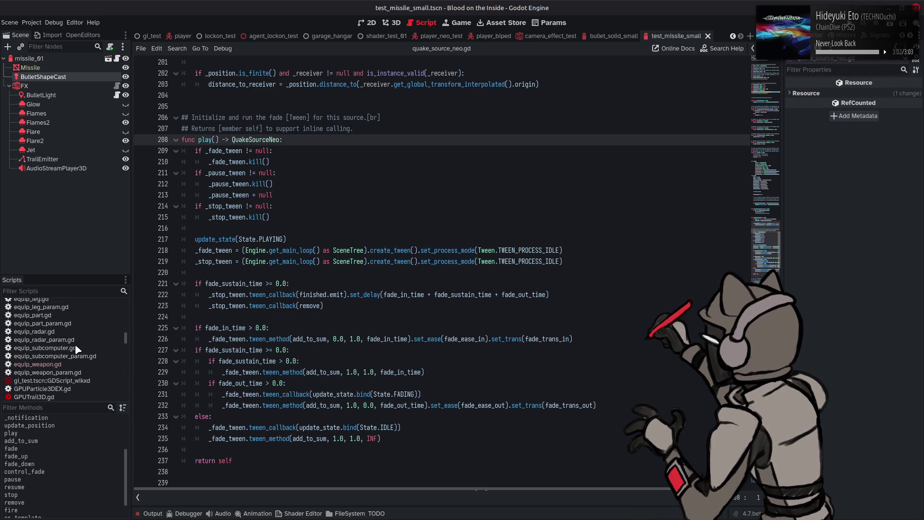
- Open EffectContainer.gd and search it for quake_source starting from line 314
{"action": "scroll", "coordinate": [76, 349], "scroll_direction": "up", "scroll_amount": 10}
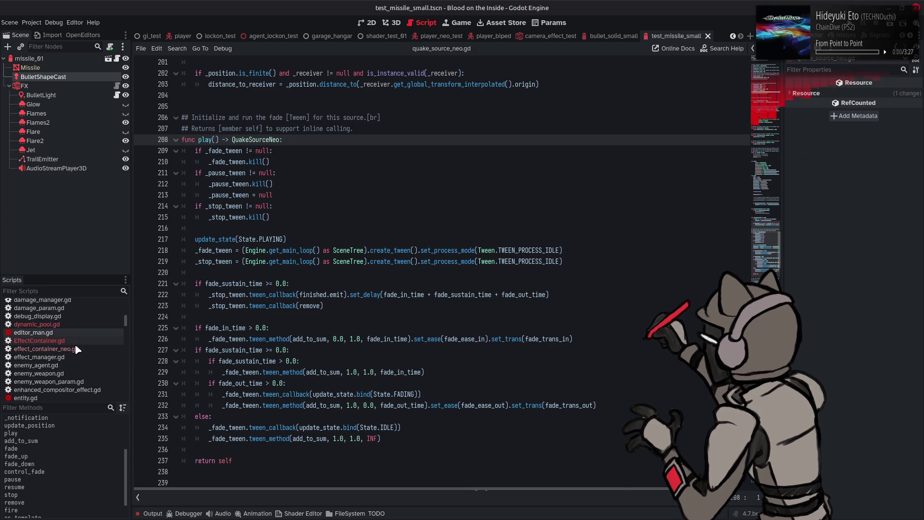
{"action": "left_click", "coordinate": [65, 342]}
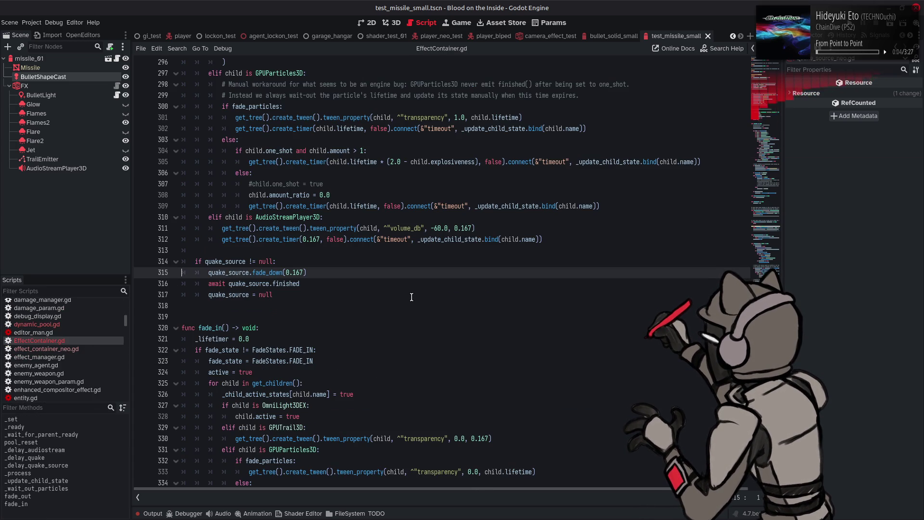
{"action": "double_click", "coordinate": [225, 261]}
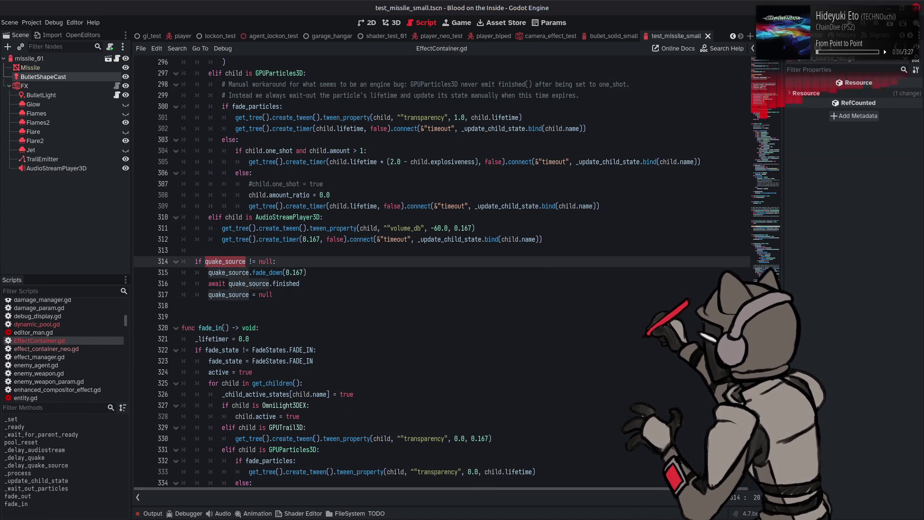
{"action": "key", "text": "ctrl+f"}
- Step through quake_source matches (lines 119, 158) to quake_source.play() on line 170, then search the project for .play( calls
{"action": "left_click", "coordinate": [665, 498]}
{"action": "left_click", "coordinate": [665, 498]}
{"action": "left_click", "coordinate": [665, 498]}
{"action": "left_click", "coordinate": [666, 498]}
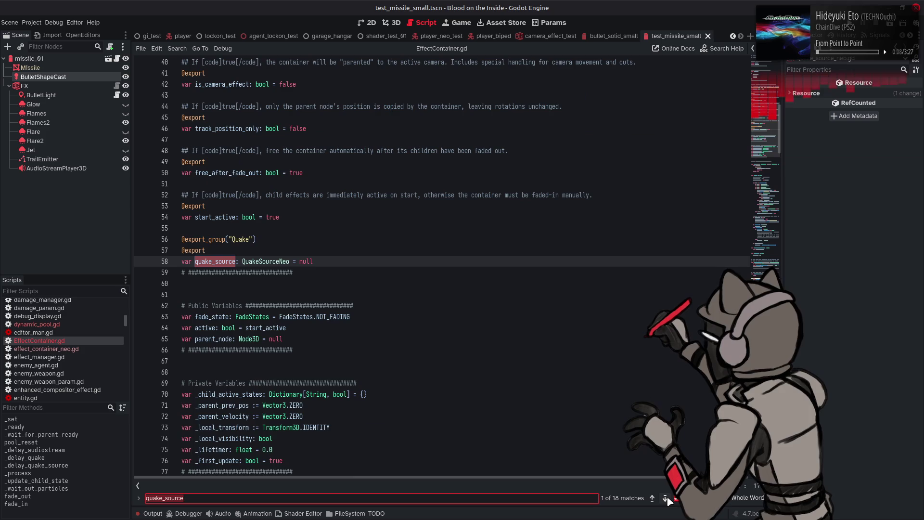
{"action": "left_click", "coordinate": [667, 499]}
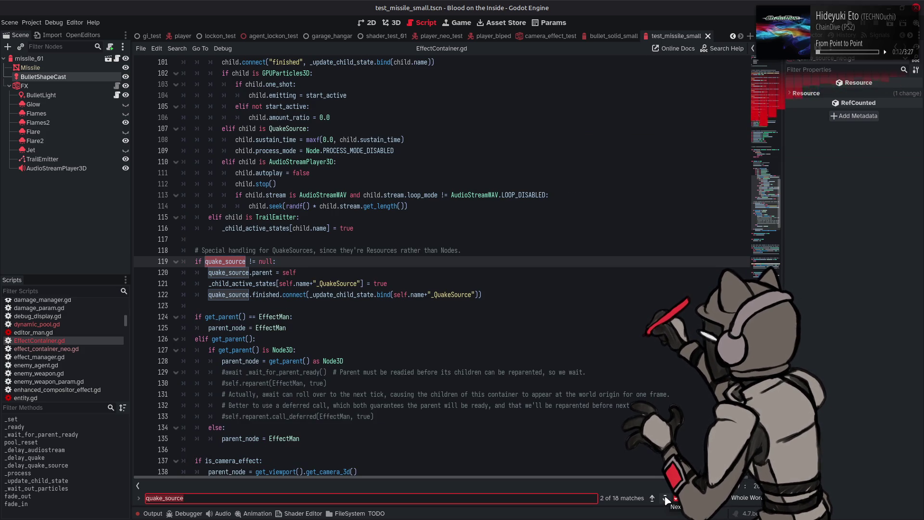
{"action": "left_click", "coordinate": [665, 499]}
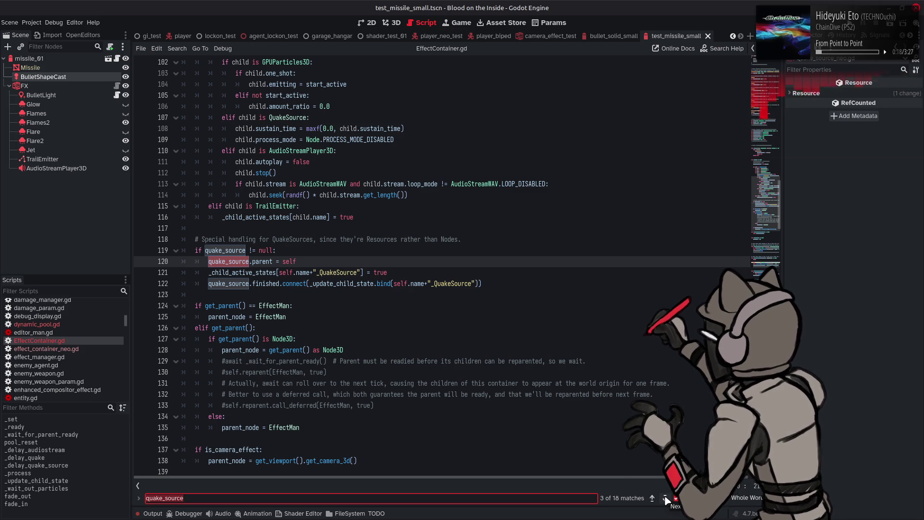
{"action": "left_click", "coordinate": [665, 499]}
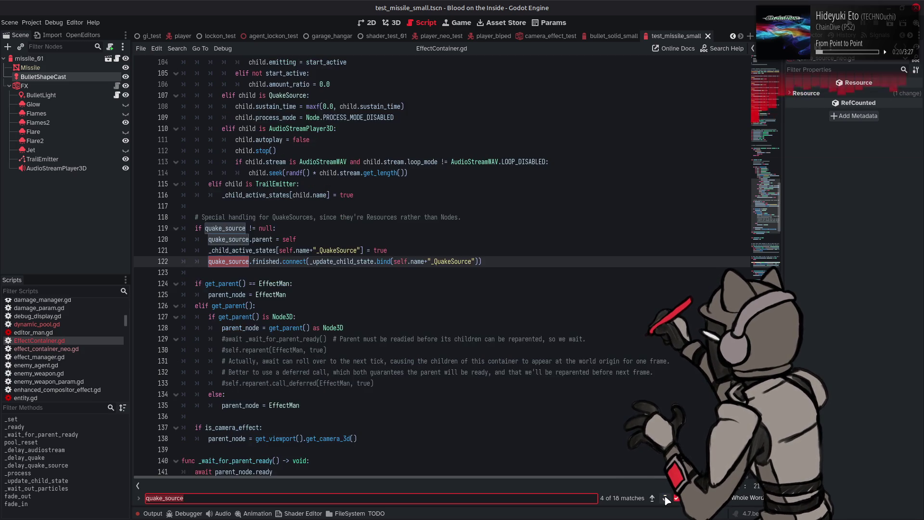
{"action": "left_click", "coordinate": [666, 500]}
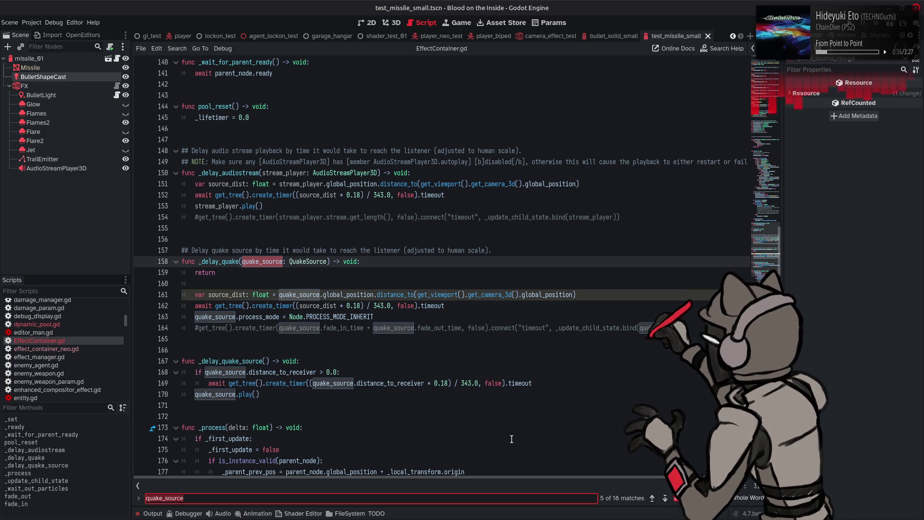
{"action": "double_click", "coordinate": [237, 394]}
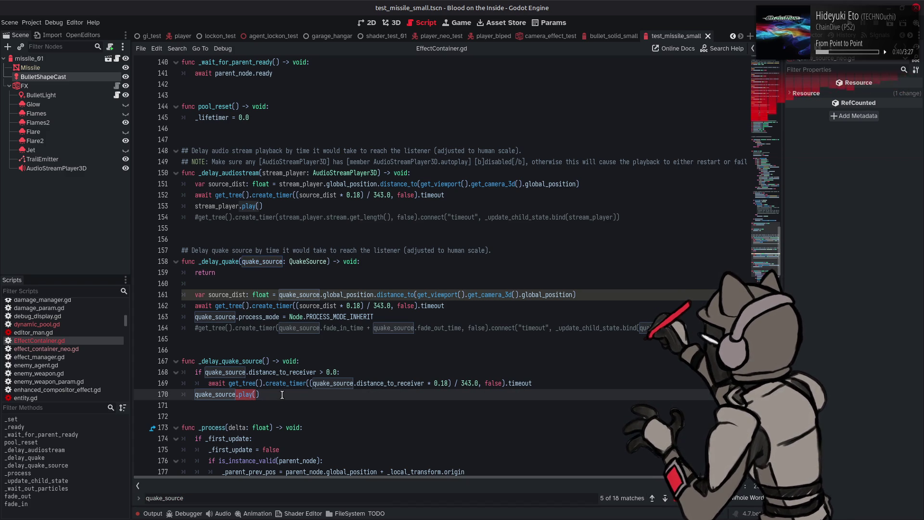
{"action": "key", "text": "ctrl+shift+f"}
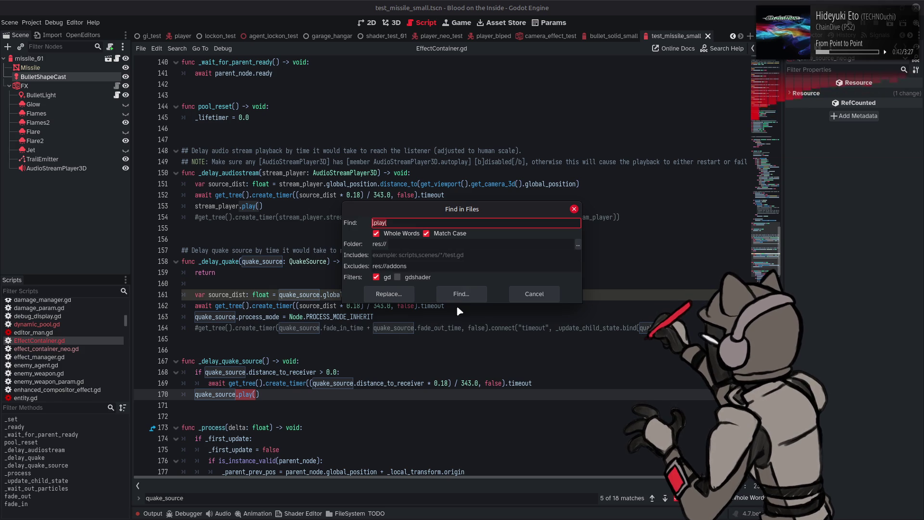
- Run the whole-word '.play(' project search, jump to its single quake_source_neo.gd match on line 185, then close the results
{"action": "left_click", "coordinate": [460, 294]}
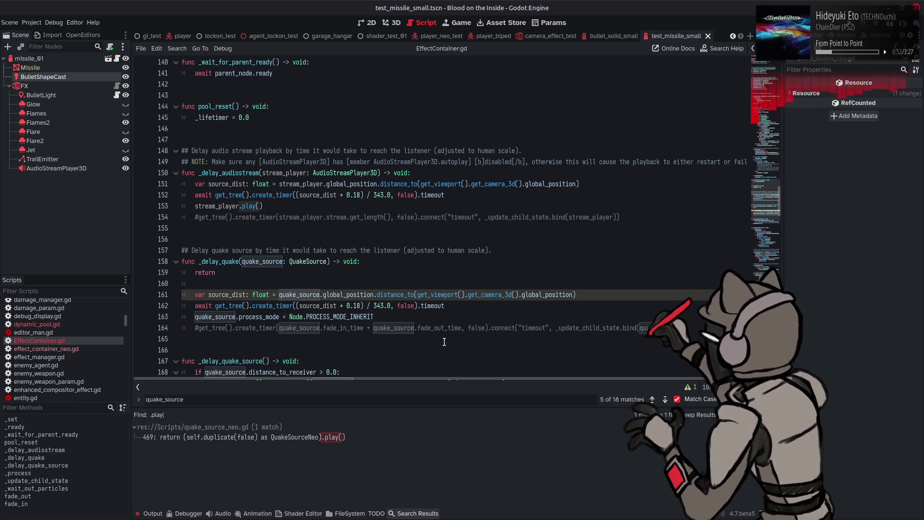
{"action": "scroll", "coordinate": [440, 317], "scroll_direction": "down", "scroll_amount": 1}
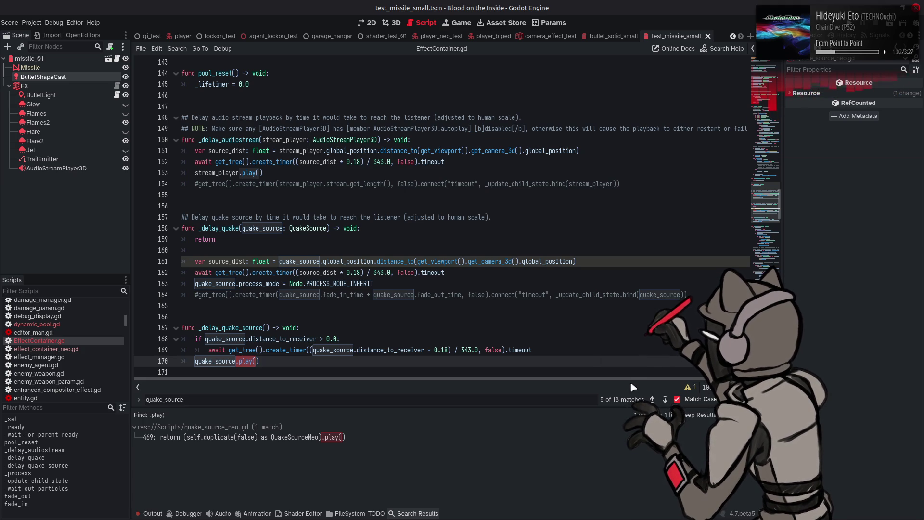
{"action": "key", "text": "F3"}
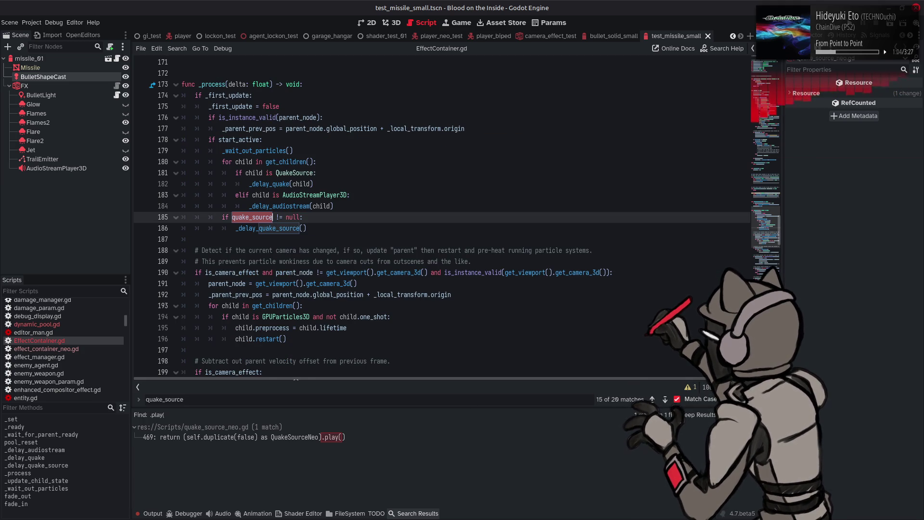
{"action": "key", "text": "Escape"}
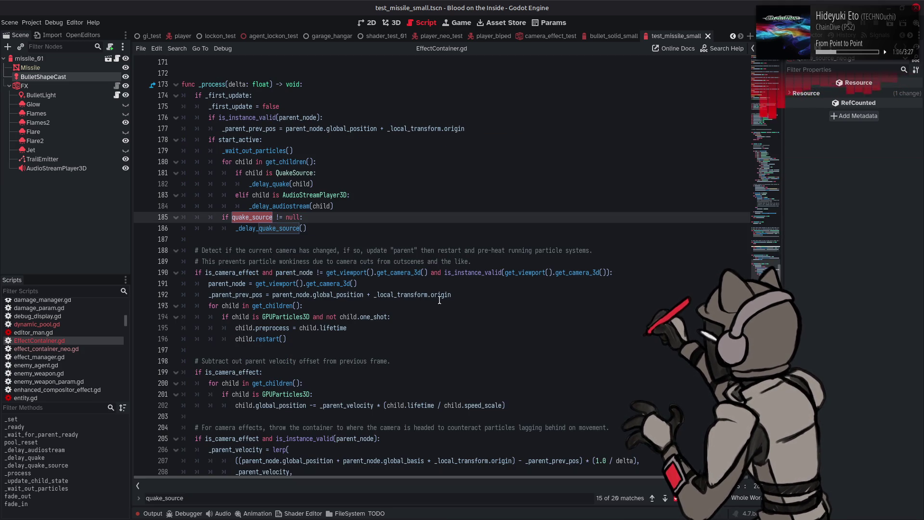
{"action": "key", "text": "ctrl+shift+f"}
- Rerun the '.play(' search without Whole Words and scroll through its 22 matches in 7 files
{"action": "type", "text": ".play("}
{"action": "left_click", "coordinate": [401, 236]}
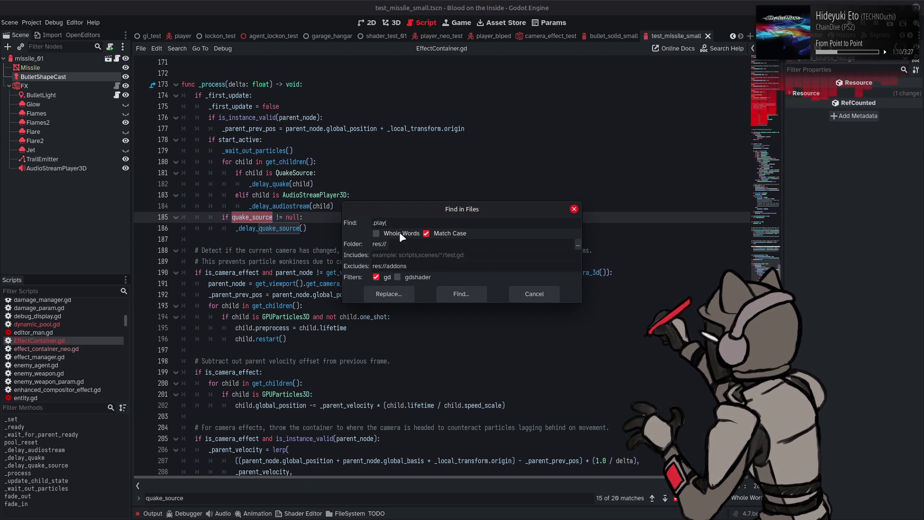
{"action": "left_click", "coordinate": [466, 295]}
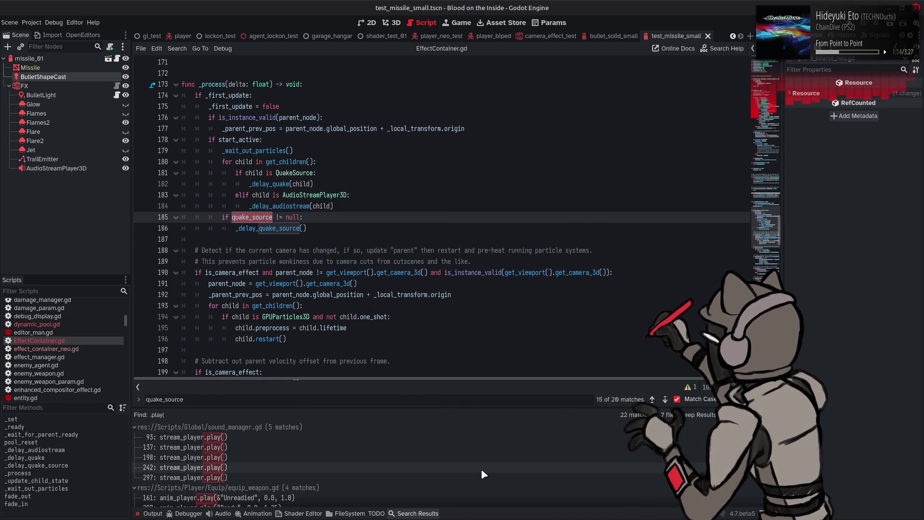
{"action": "scroll", "coordinate": [461, 461], "scroll_direction": "down", "scroll_amount": 3}
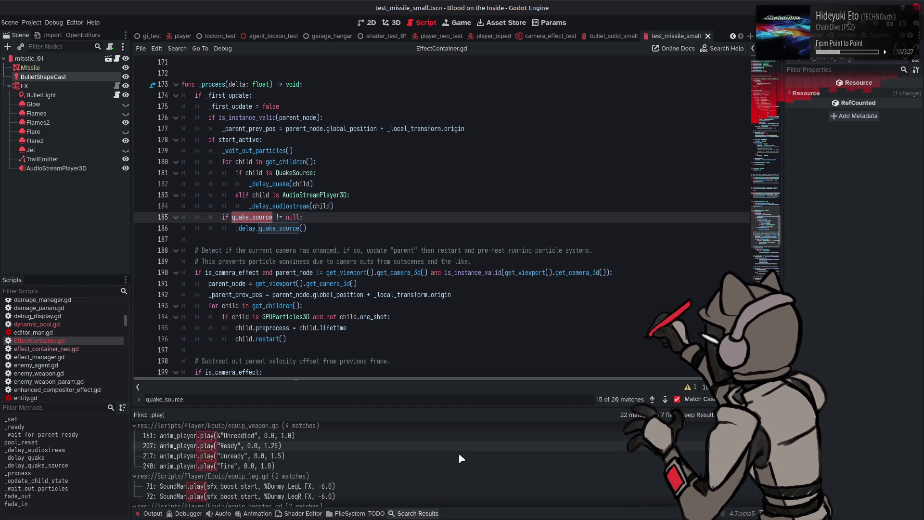
{"action": "scroll", "coordinate": [461, 451], "scroll_direction": "down", "scroll_amount": 3}
{"action": "scroll", "coordinate": [471, 450], "scroll_direction": "down", "scroll_amount": 2}
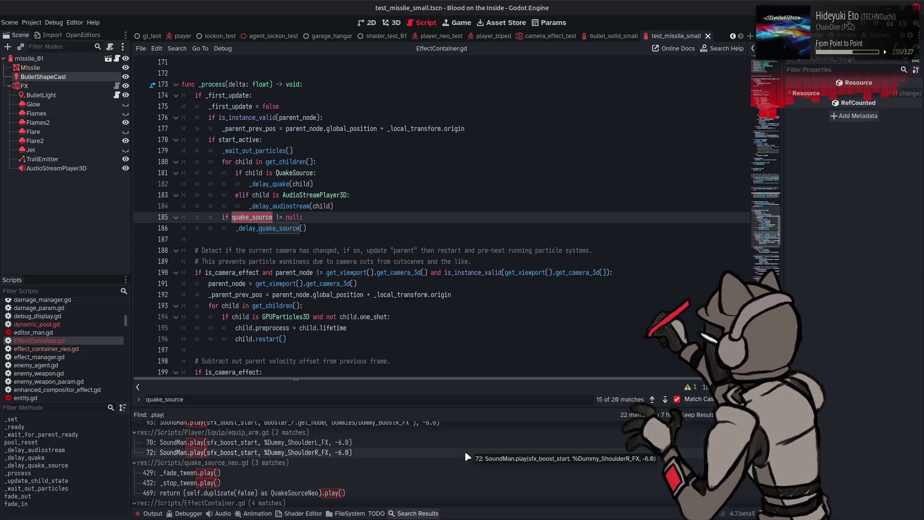
{"action": "scroll", "coordinate": [465, 452], "scroll_direction": "down", "scroll_amount": 1}
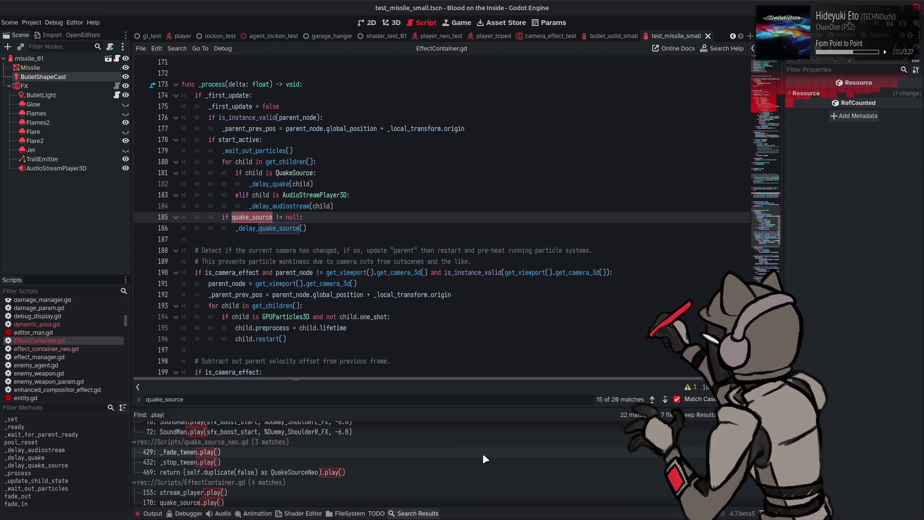
{"action": "scroll", "coordinate": [484, 454], "scroll_direction": "down", "scroll_amount": 2}
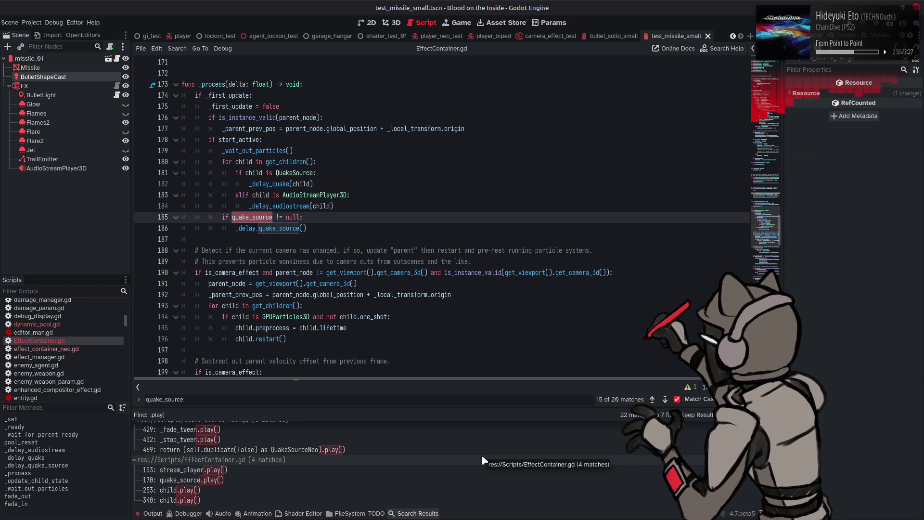
- Inspect EffectContainer.gd's play() calls at lines 253, 340 and 170, then close Search Results
{"action": "left_click", "coordinate": [314, 494]}
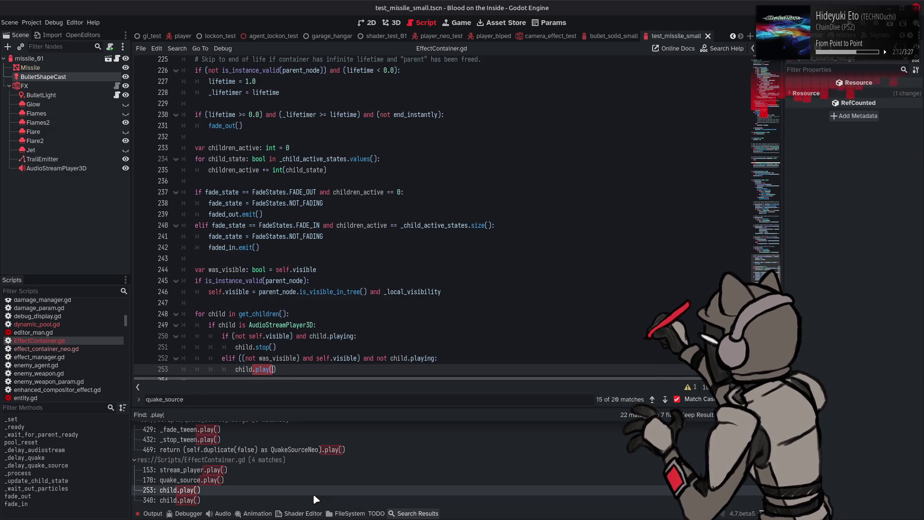
{"action": "left_click", "coordinate": [312, 502]}
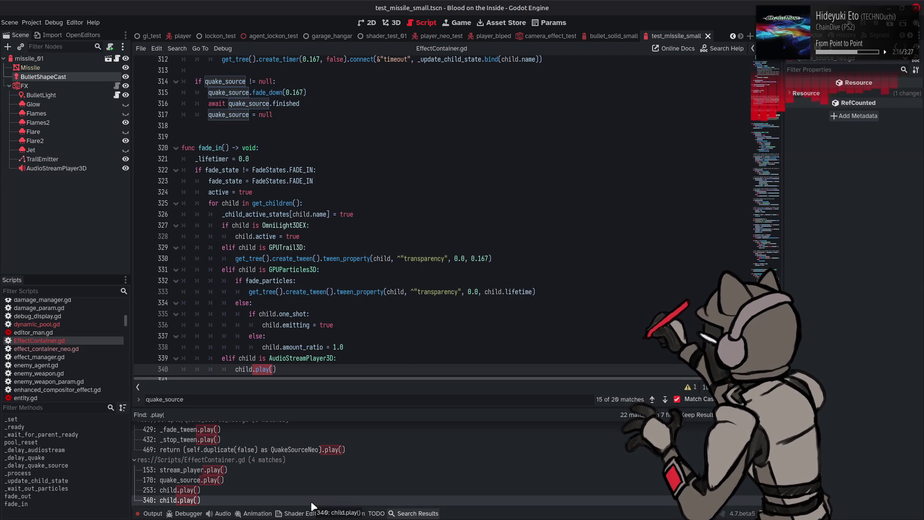
{"action": "left_click", "coordinate": [330, 480]}
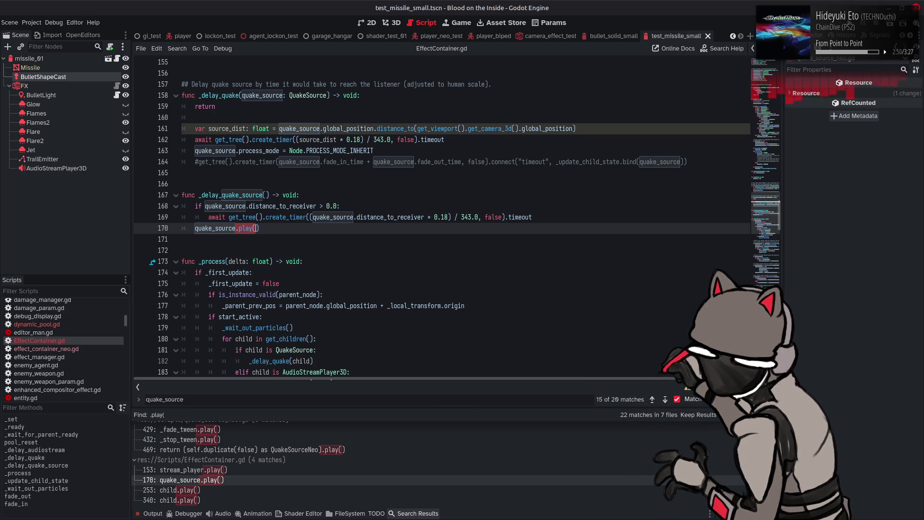
{"action": "key", "text": "Escape"}
{"action": "key", "text": "Escape"}
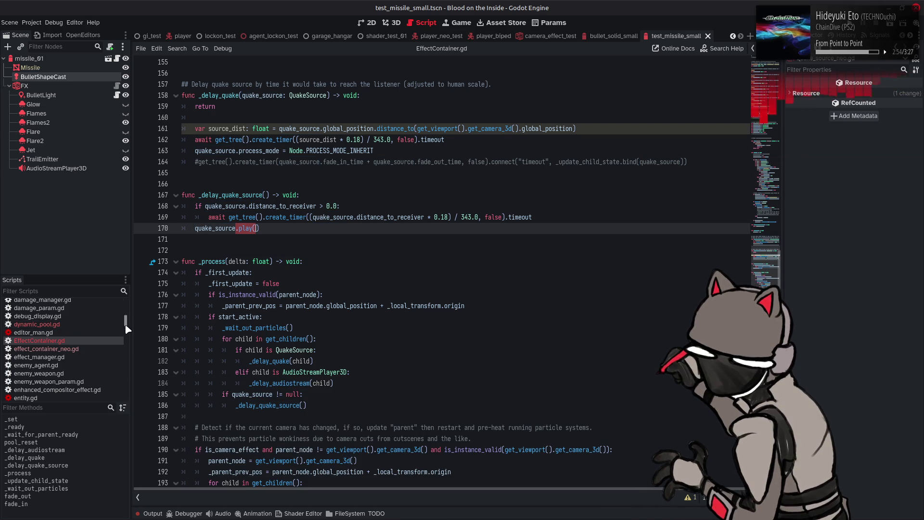
- Open quake_source_neo.gd at its play() function and examine the tween calls
{"action": "scroll", "coordinate": [82, 341], "scroll_direction": "down", "scroll_amount": 10}
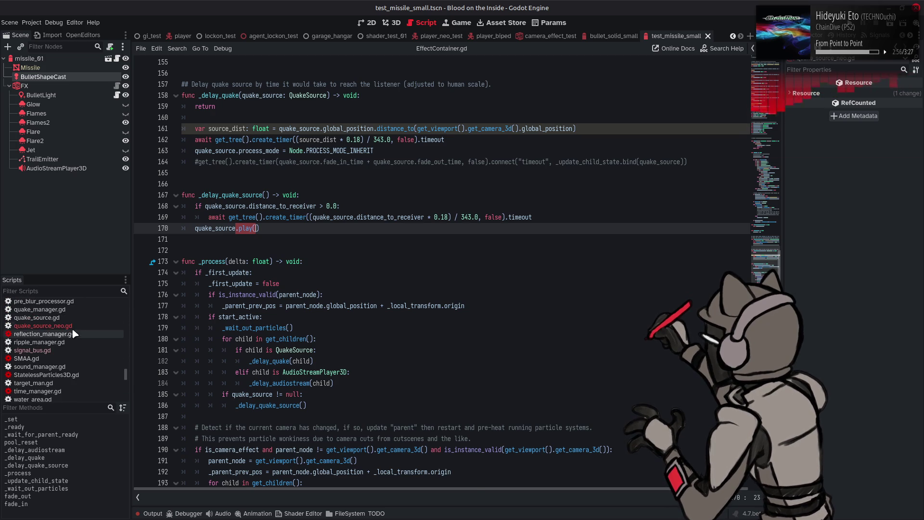
{"action": "left_click", "coordinate": [72, 326]}
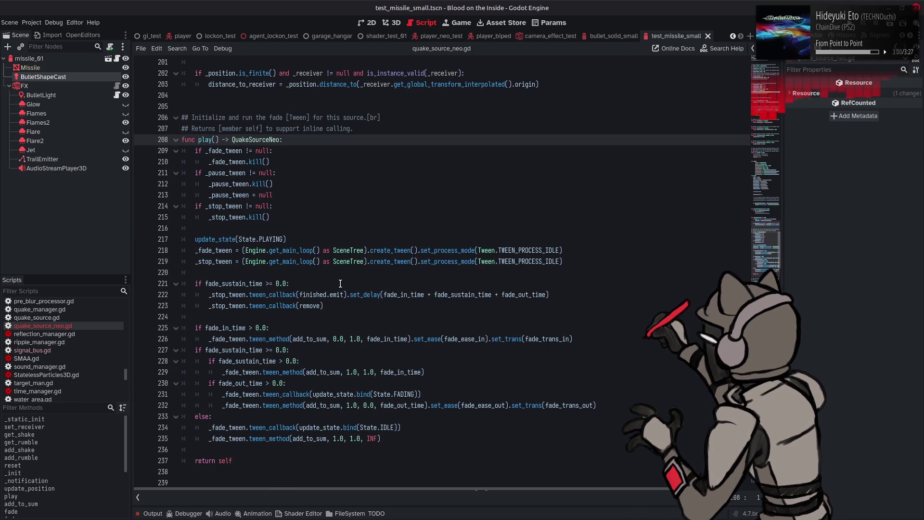
{"action": "mouse_move", "coordinate": [424, 259]}
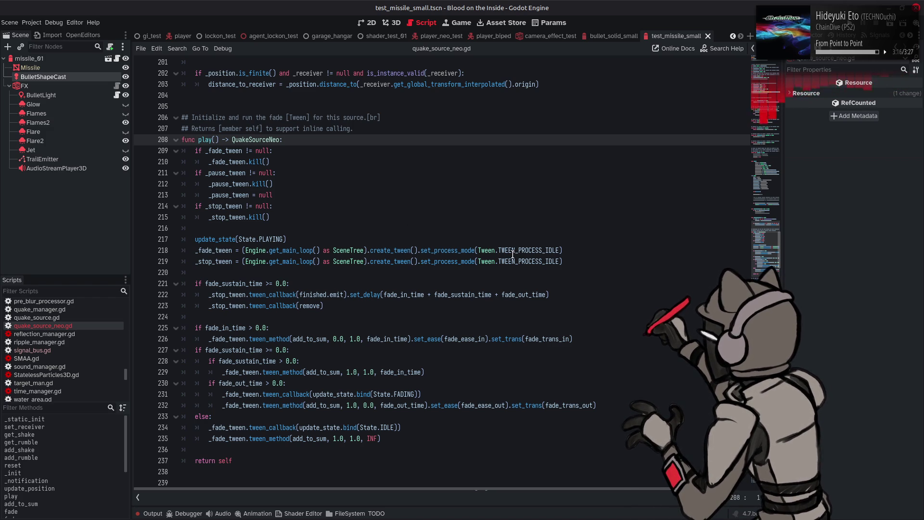
{"action": "mouse_move", "coordinate": [513, 255]}
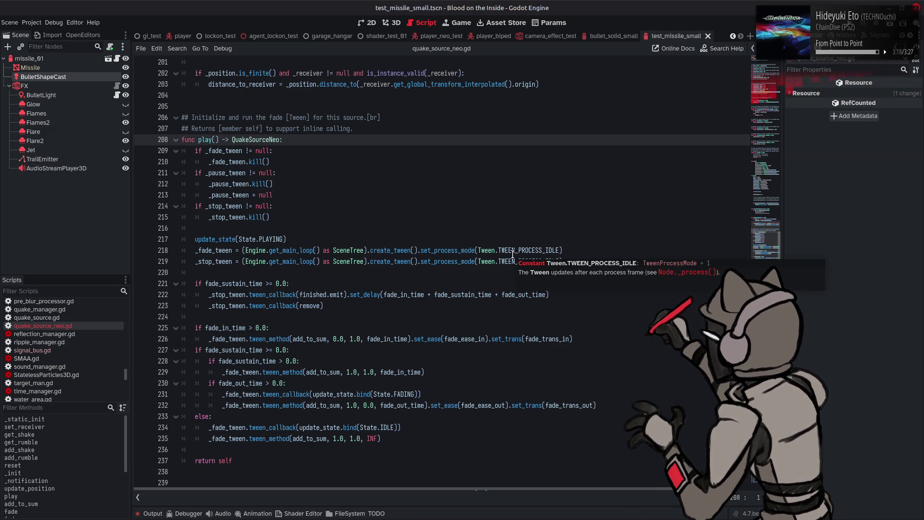
- Check the self.reference() call in _init, then jump to the remove() and template methods near the end
{"action": "scroll", "coordinate": [513, 254], "scroll_direction": "up", "scroll_amount": 10}
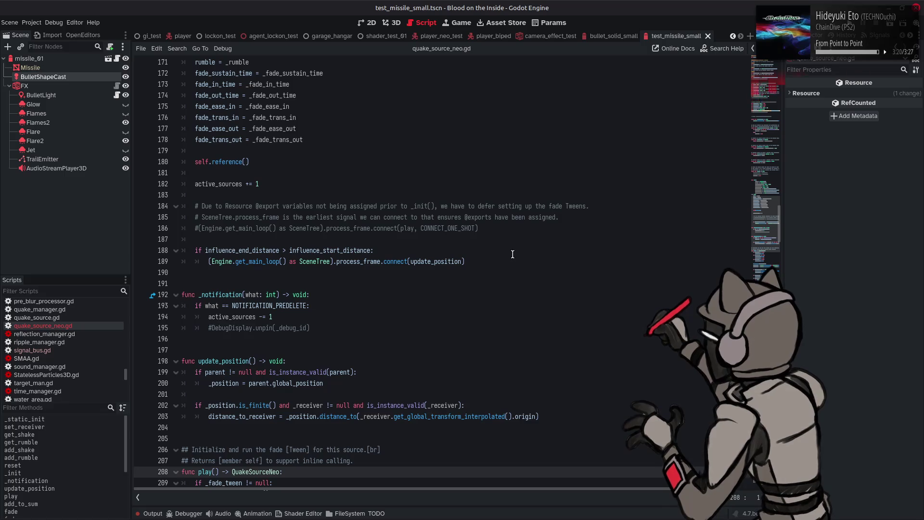
{"action": "scroll", "coordinate": [512, 254], "scroll_direction": "up", "scroll_amount": 6}
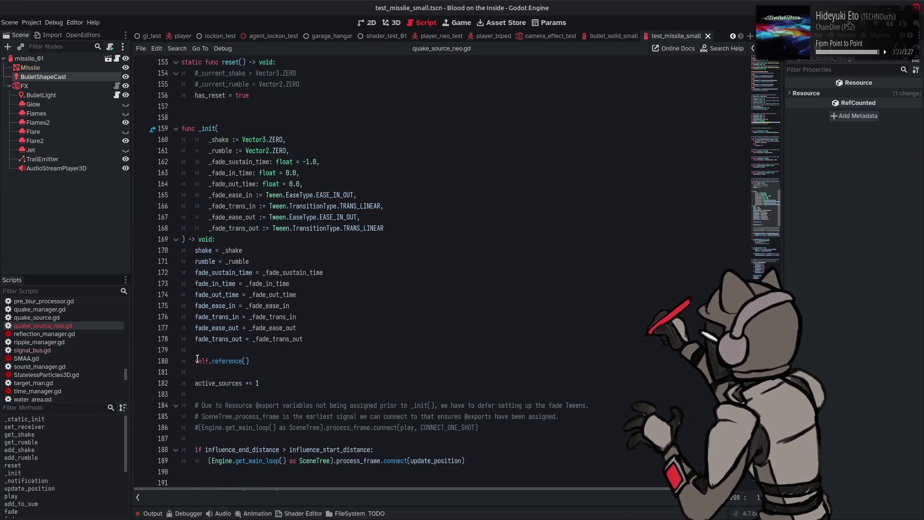
{"action": "left_click", "coordinate": [197, 361]}
{"action": "left_click", "coordinate": [766, 213]}
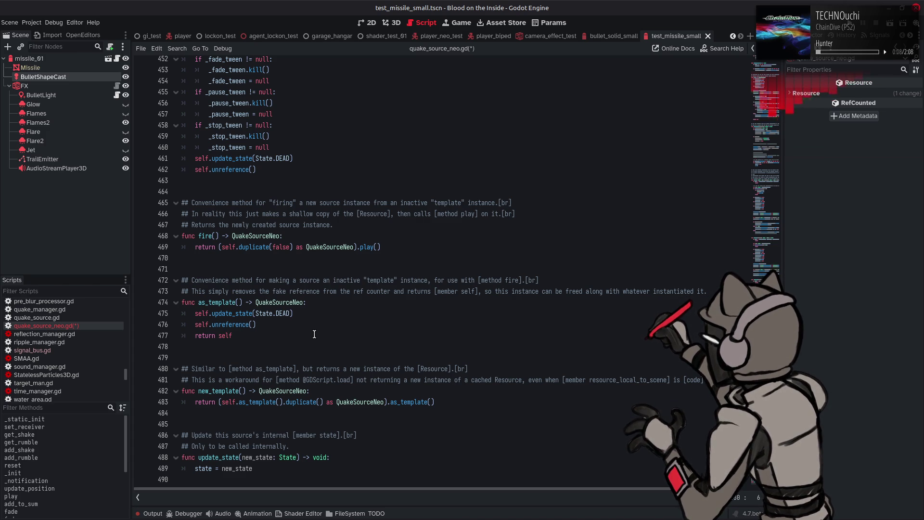
- Save the script and comment out the self.unreference() line in as_template()
{"action": "key", "text": "ctrl+s"}
{"action": "left_click", "coordinate": [309, 327]}
{"action": "key", "text": "Home"}
{"action": "type", "text": "#"}
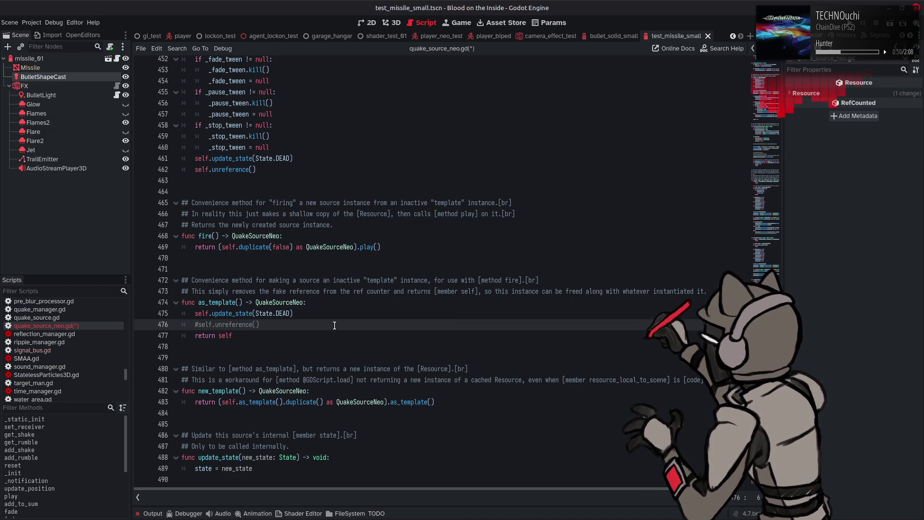
- Comment out self.unreference() in remove(), leaving it calling update_state(State.DEAD)
{"action": "scroll", "coordinate": [245, 320], "scroll_direction": "up", "scroll_amount": 3}
{"action": "left_click", "coordinate": [196, 269]}
{"action": "type", "text": "#"}
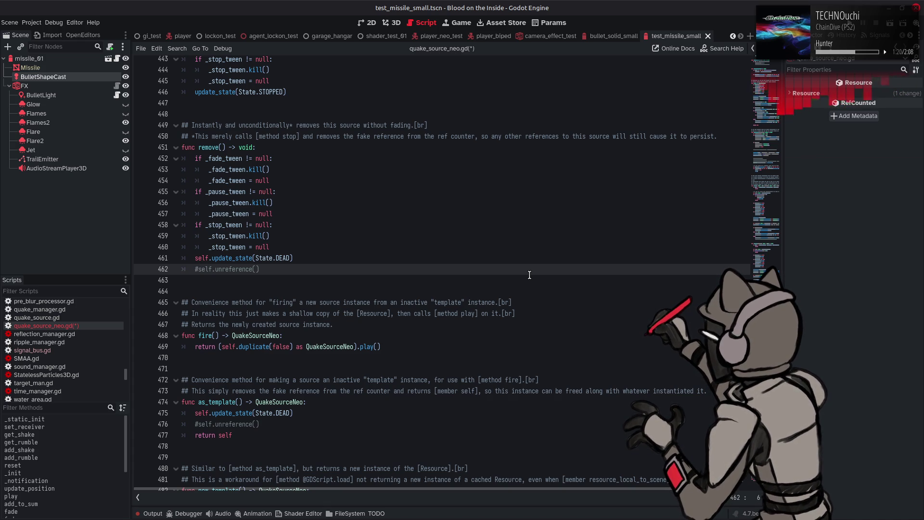
{"action": "key", "text": "Up"}
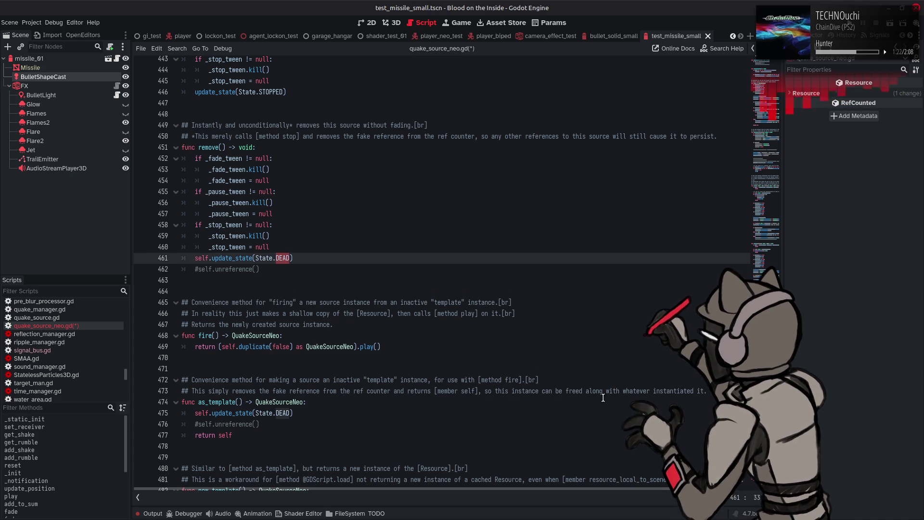
{"action": "scroll", "coordinate": [603, 398], "scroll_direction": "down", "scroll_amount": 1}
{"action": "scroll", "coordinate": [603, 398], "scroll_direction": "down", "scroll_amount": 2}
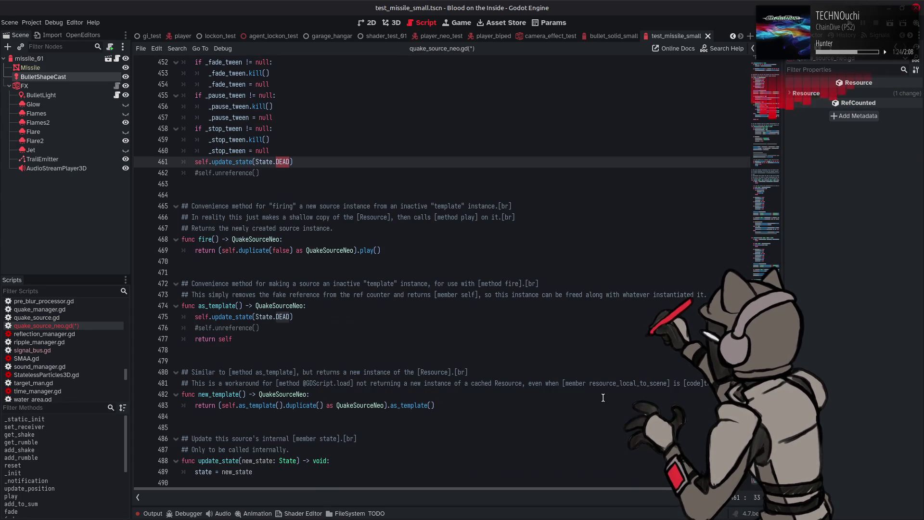
{"action": "scroll", "coordinate": [603, 398], "scroll_direction": "up", "scroll_amount": 1}
{"action": "scroll", "coordinate": [603, 397], "scroll_direction": "up", "scroll_amount": 3}
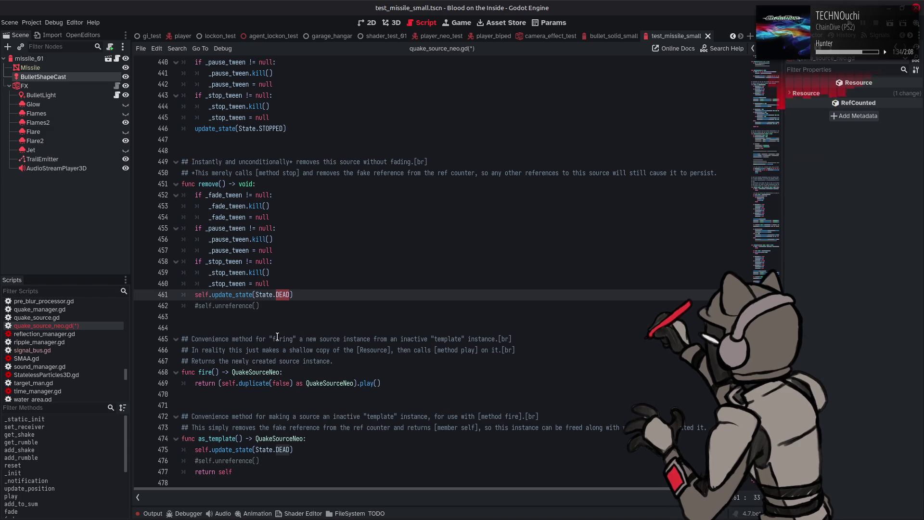
- Search the script for 'unreference' and step through its remaining matches
{"action": "left_click", "coordinate": [252, 306]}
{"action": "key", "text": "ctrl+f"}
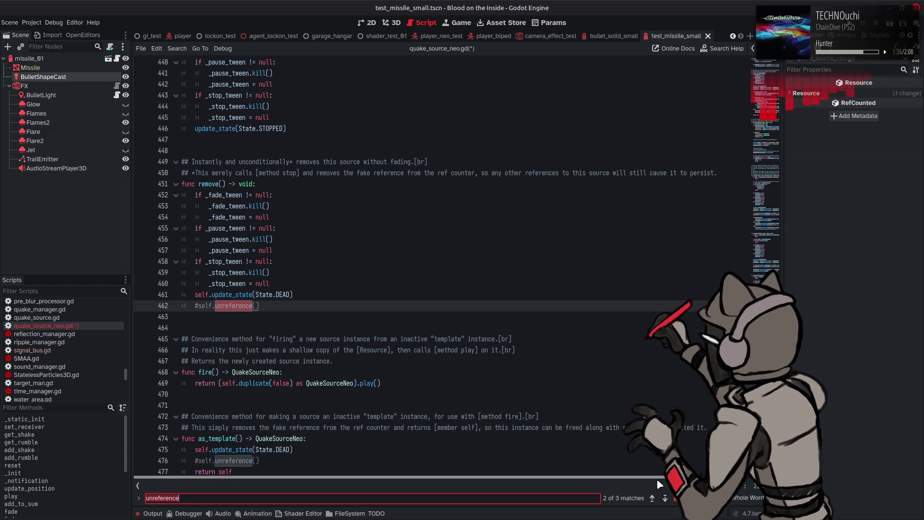
{"action": "left_click", "coordinate": [665, 498]}
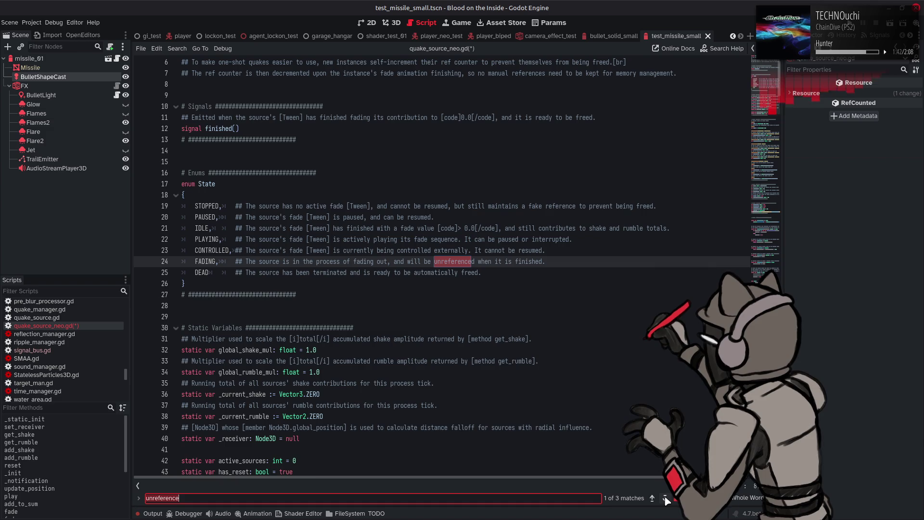
{"action": "left_click", "coordinate": [665, 499]}
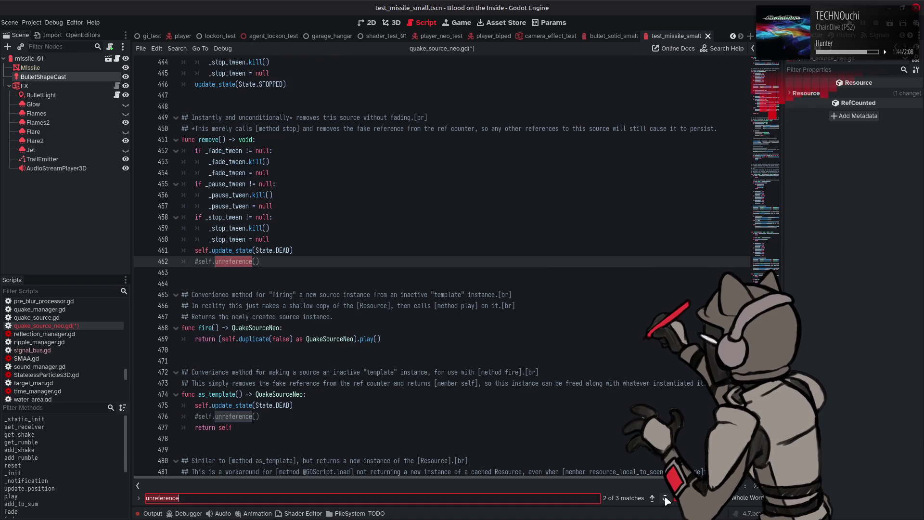
{"action": "key", "text": "Escape"}
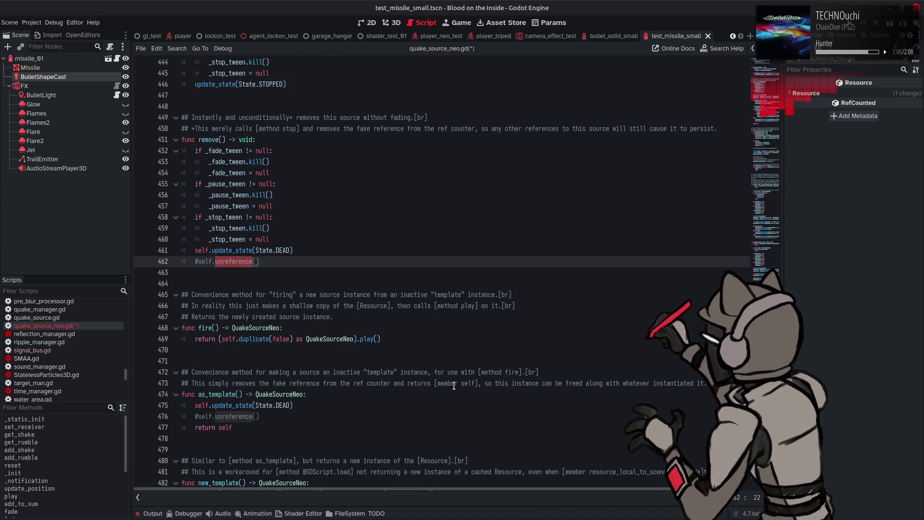
- Search the script for 'play' usages, ending inside the play() definition's parentheses
{"action": "double_click", "coordinate": [367, 339]}
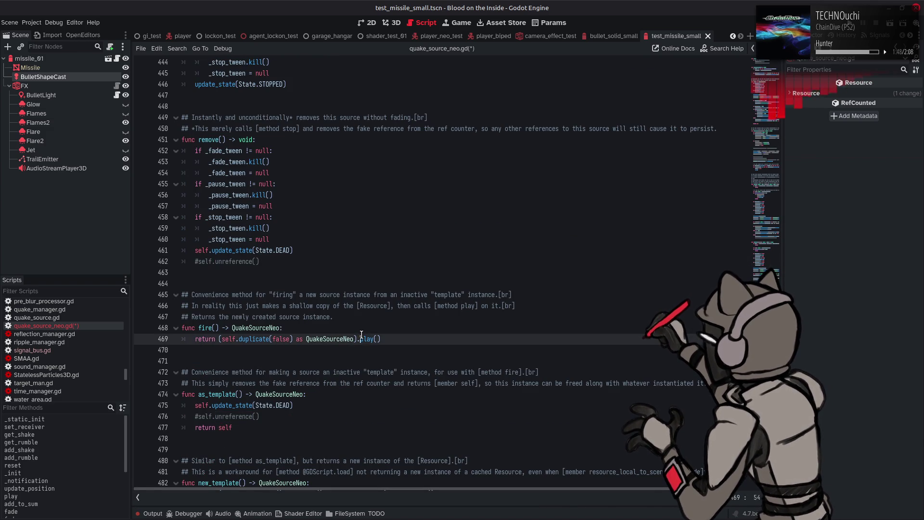
{"action": "key", "text": "ctrl+f"}
{"action": "left_click", "coordinate": [652, 499]}
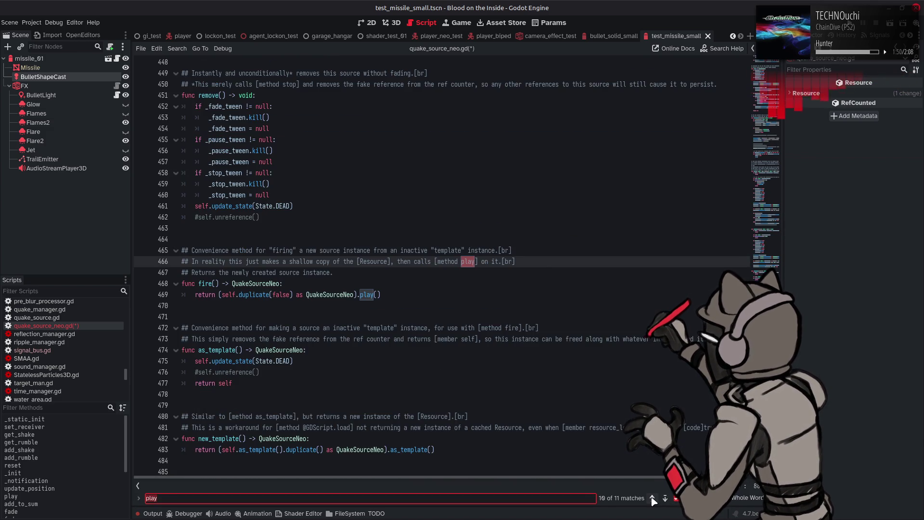
{"action": "left_click", "coordinate": [652, 499]}
{"action": "left_click", "coordinate": [652, 499]}
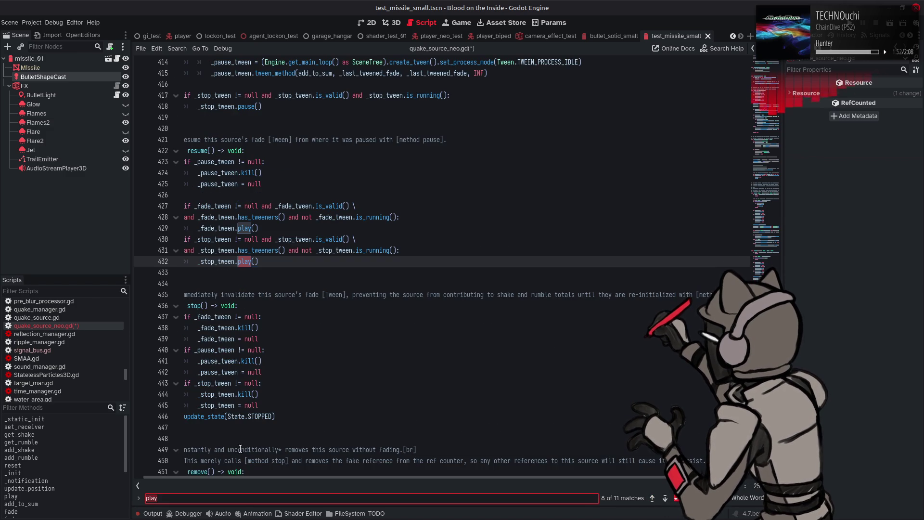
{"action": "left_click", "coordinate": [72, 496]}
{"action": "key", "text": "Escape"}
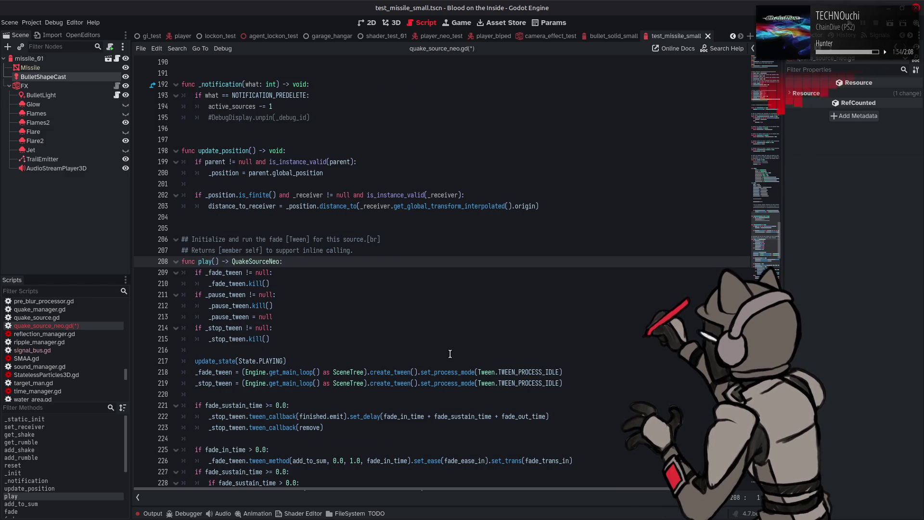
{"action": "left_click", "coordinate": [213, 261]}
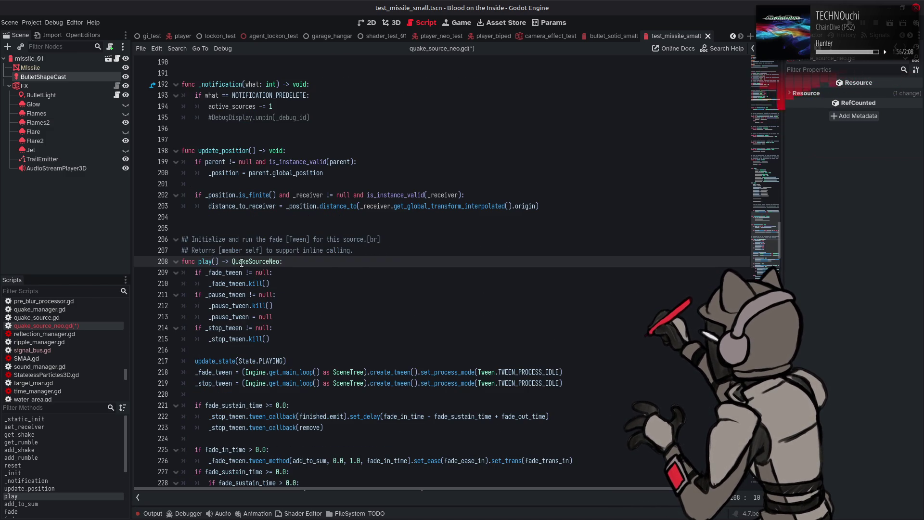
- Change the signature to func play(oneshot: bool = false) -> QuakeSourceNeo
{"action": "type", "text": "oneshot: bool"}
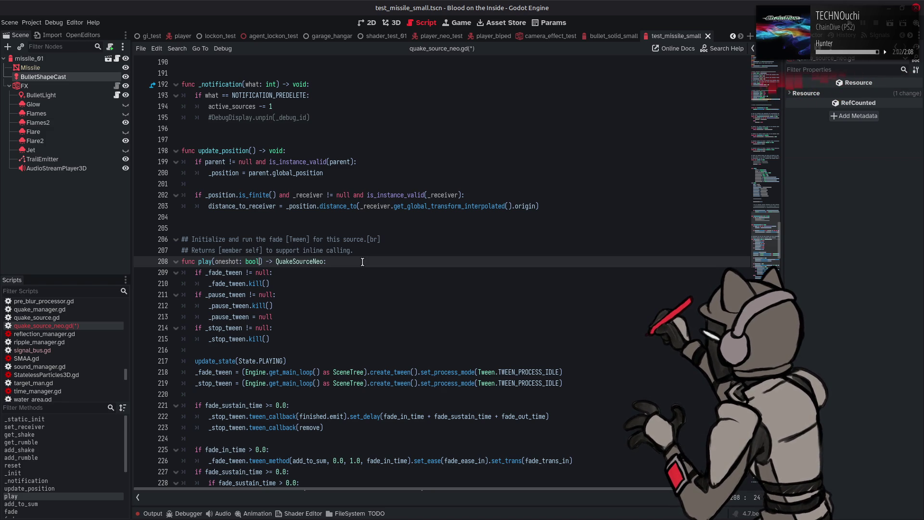
{"action": "type", "text": " ="}
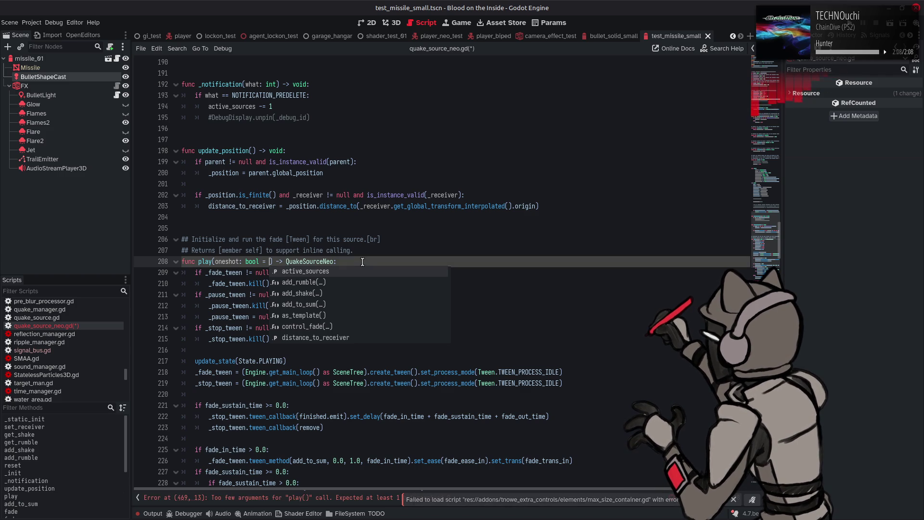
{"action": "type", "text": " false"}
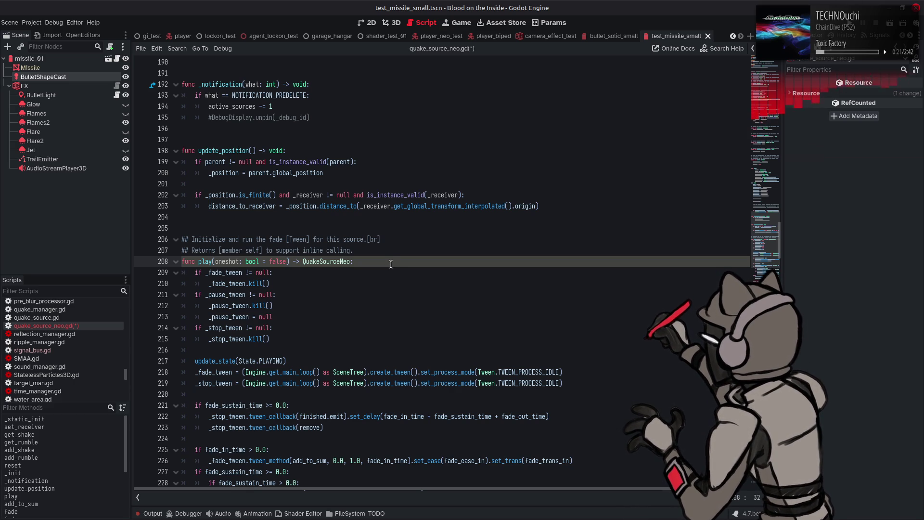
- Review the play() body and its new oneshot parameter, ending at the signature's end
{"action": "scroll", "coordinate": [397, 267], "scroll_direction": "down", "scroll_amount": 4}
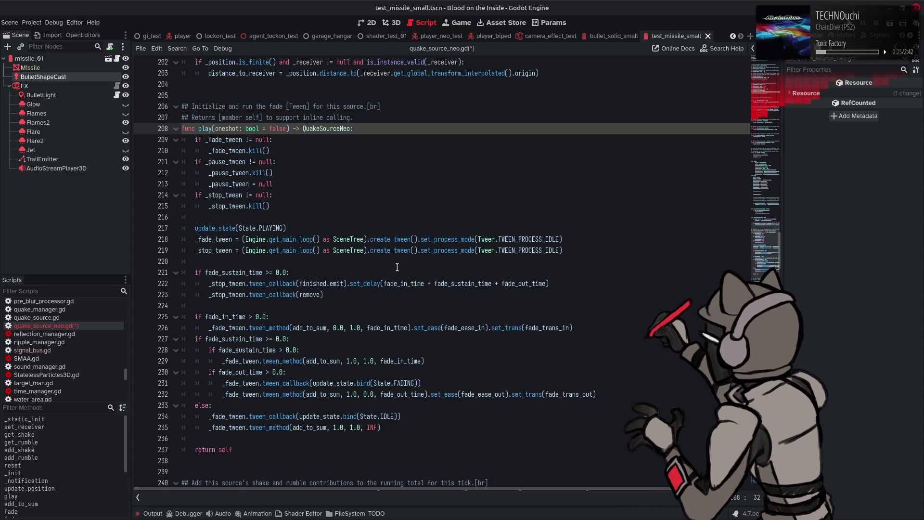
{"action": "scroll", "coordinate": [397, 267], "scroll_direction": "down", "scroll_amount": 1}
{"action": "scroll", "coordinate": [397, 267], "scroll_direction": "down", "scroll_amount": 5}
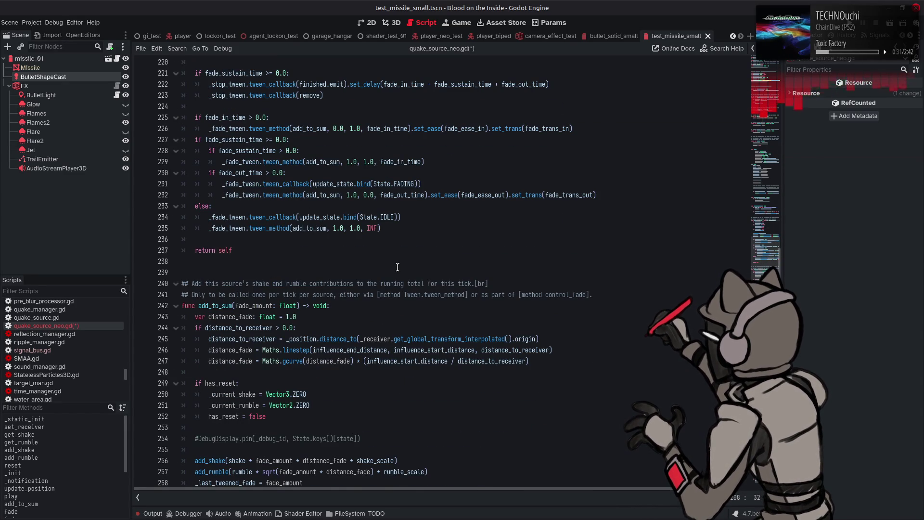
{"action": "scroll", "coordinate": [397, 268], "scroll_direction": "up", "scroll_amount": 6}
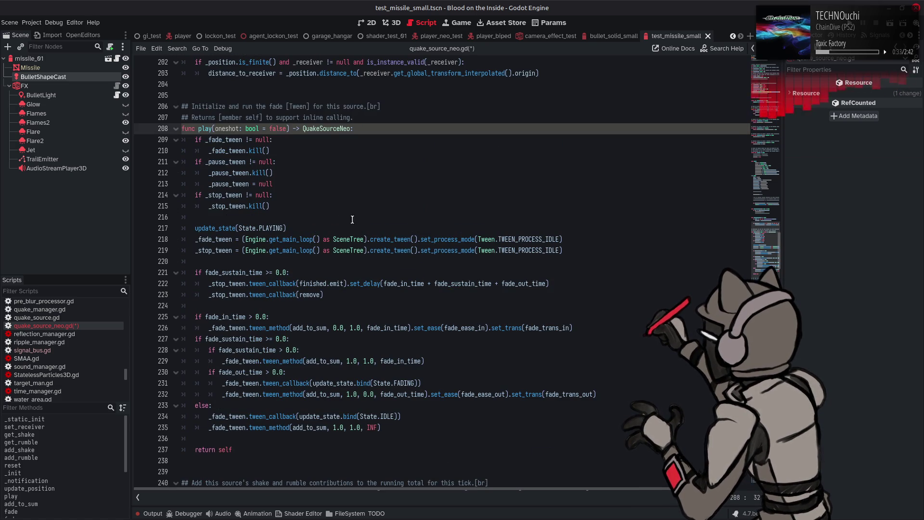
{"action": "double_click", "coordinate": [223, 129]}
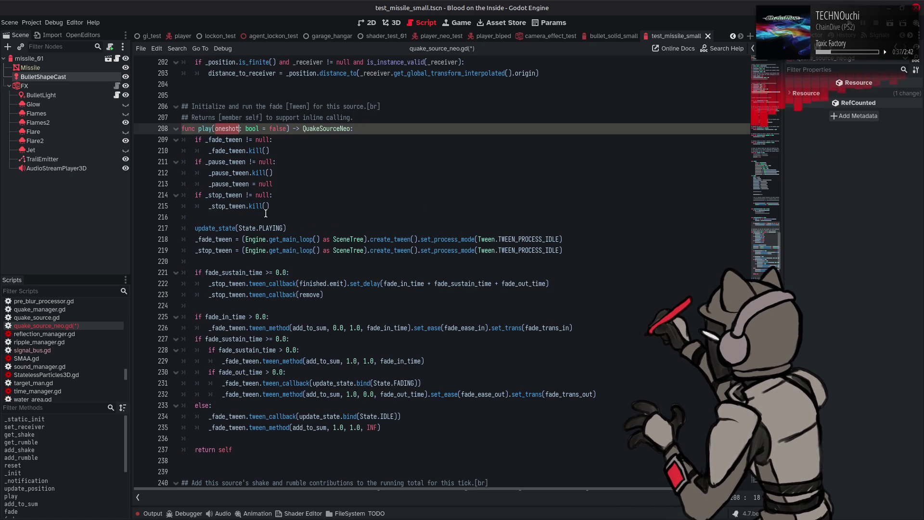
{"action": "left_click", "coordinate": [243, 218]}
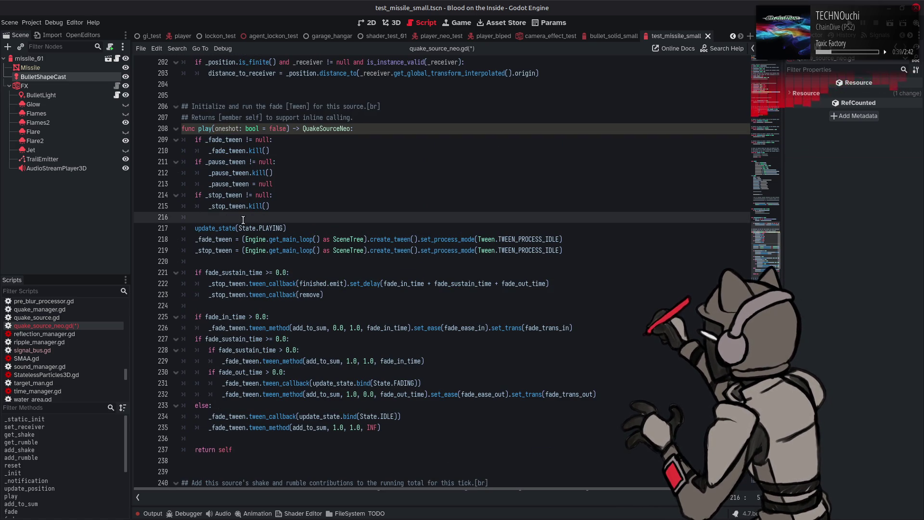
{"action": "left_click", "coordinate": [366, 130]}
- Insert 'if oneshot:' with an indented self.reference() call at the top of play()
{"action": "key", "text": "Return"}
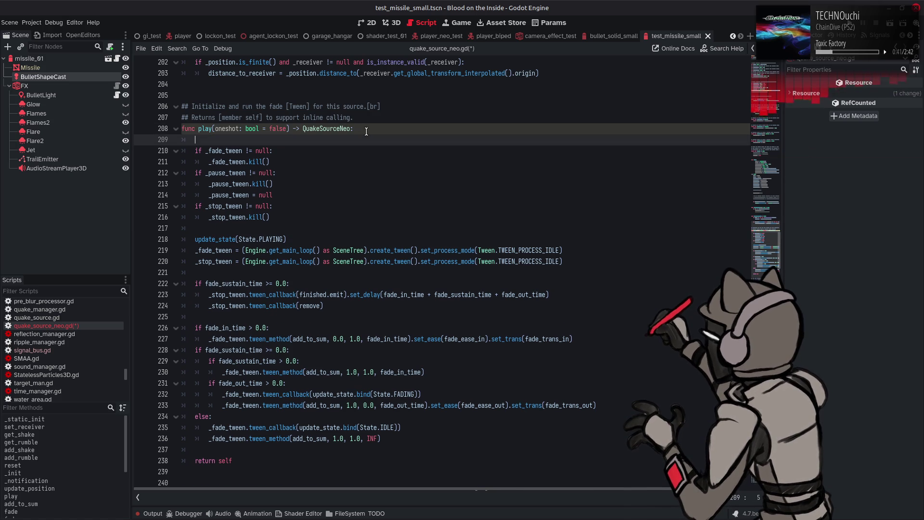
{"action": "type", "text": "if oneshot:"}
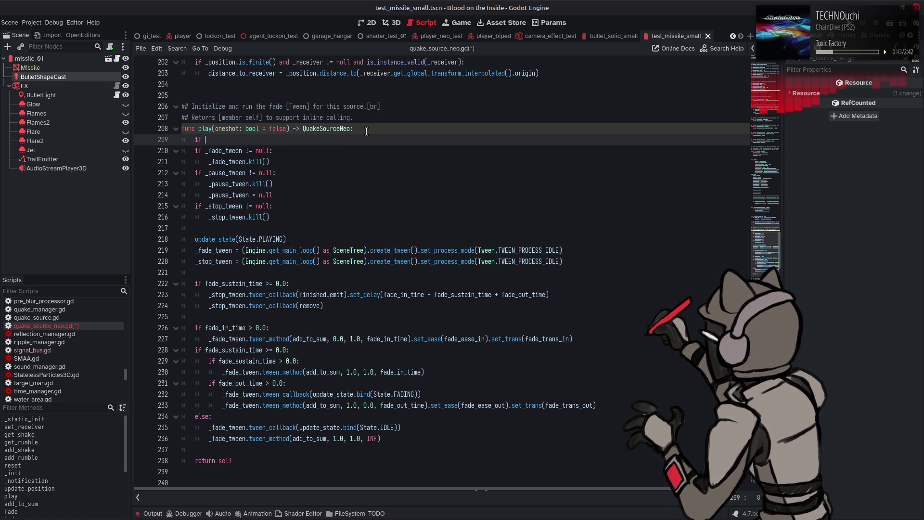
{"action": "key", "text": "Return"}
{"action": "key", "text": "Return"}
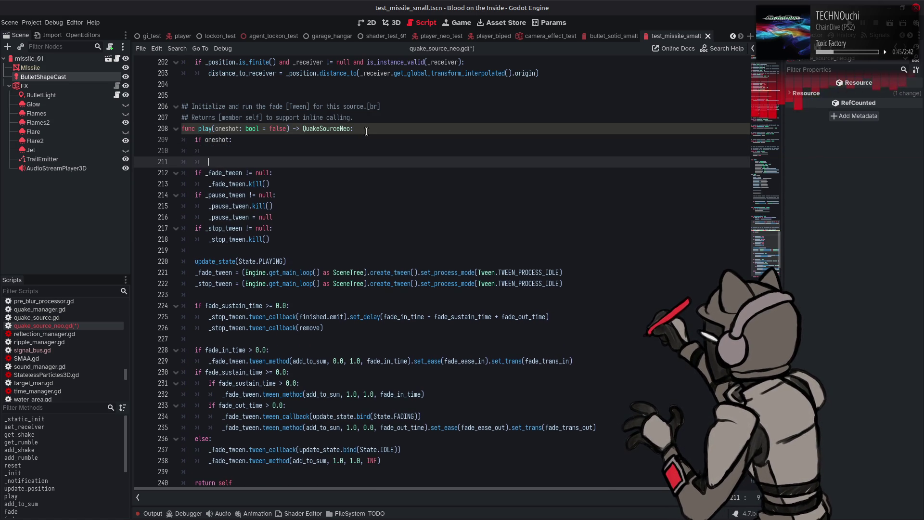
{"action": "left_click", "coordinate": [366, 150]}
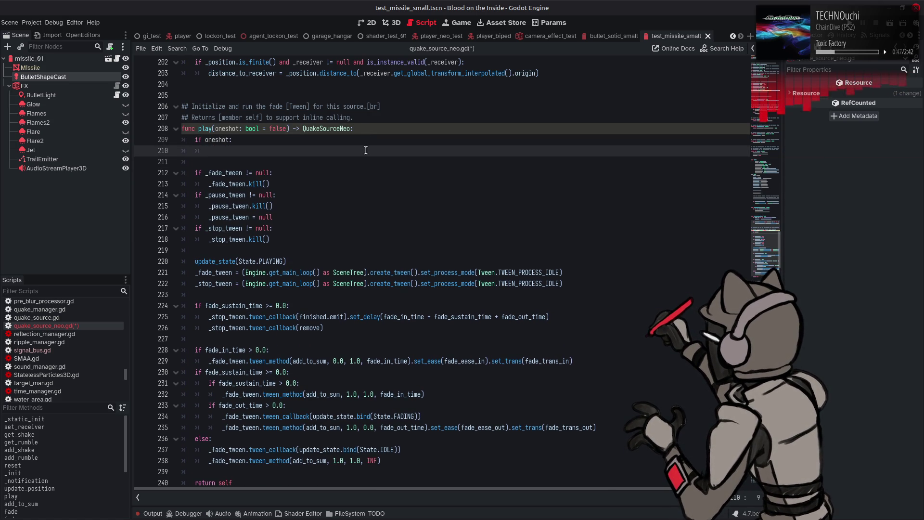
{"action": "type", "text": "self.ref"}
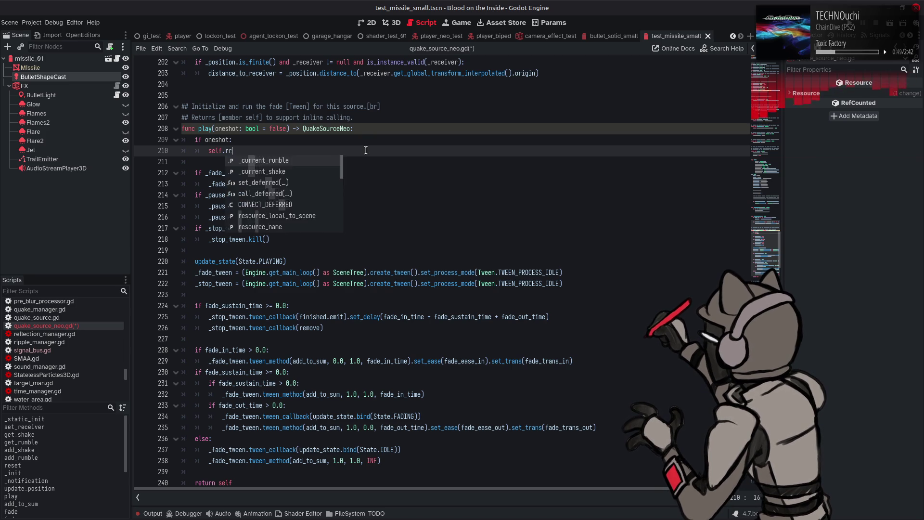
{"action": "key", "text": "Return"}
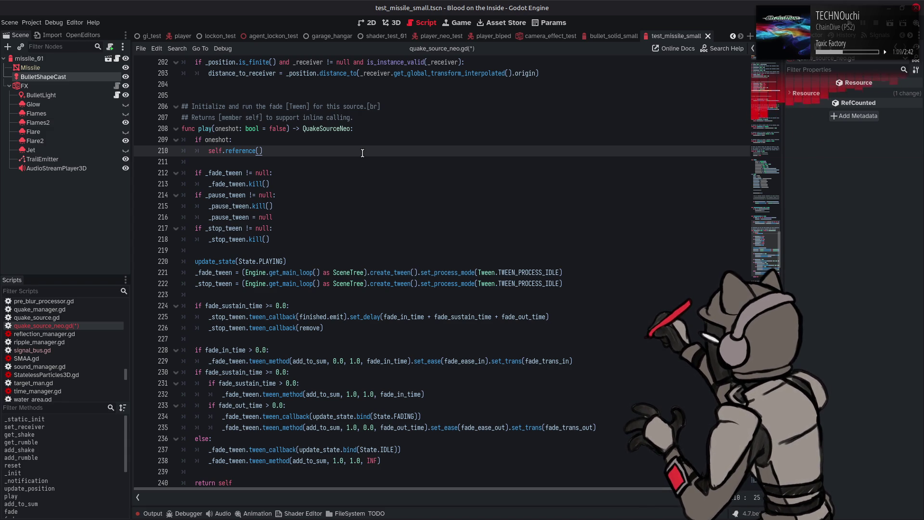
{"action": "double_click", "coordinate": [299, 328]}
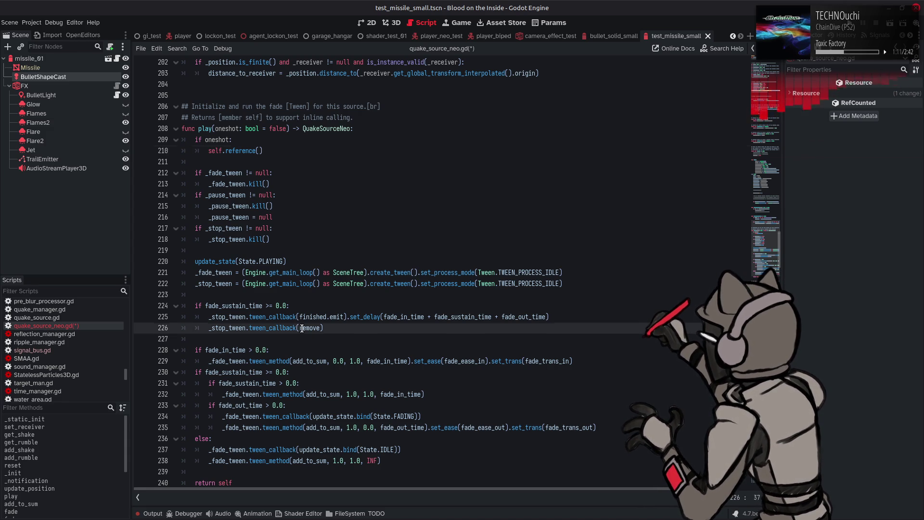
- Search whole-word 'remove' and step through all 5 matches to the remove() definition on line 454
{"action": "key", "text": "ctrl+f"}
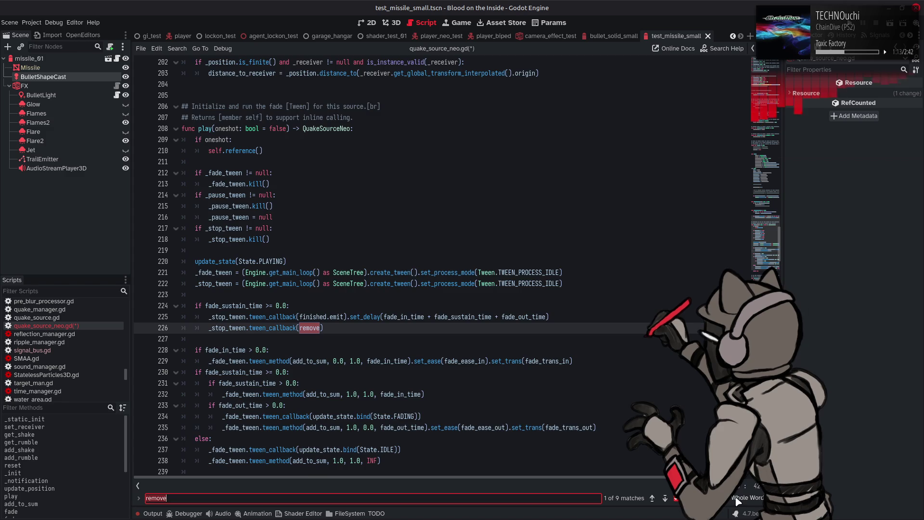
{"action": "left_click", "coordinate": [736, 501]}
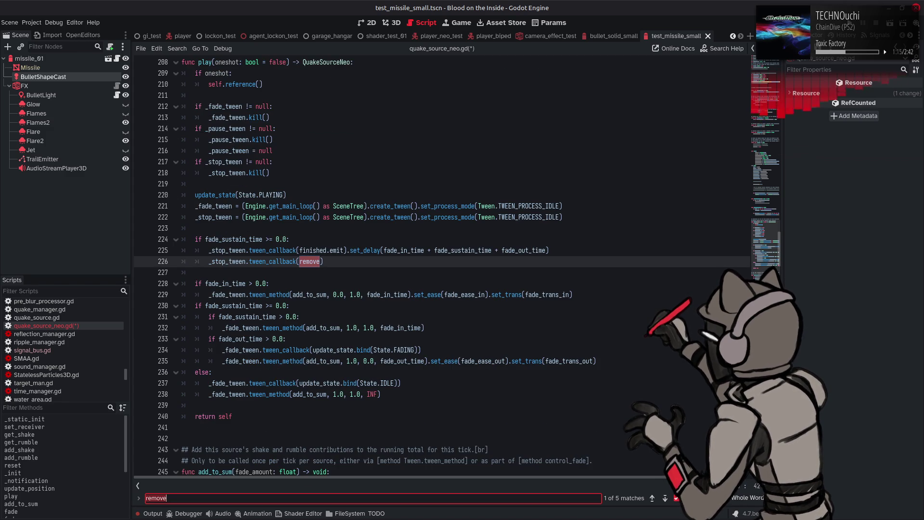
{"action": "left_click", "coordinate": [652, 498]}
{"action": "left_click", "coordinate": [665, 498]}
{"action": "left_click", "coordinate": [665, 498]}
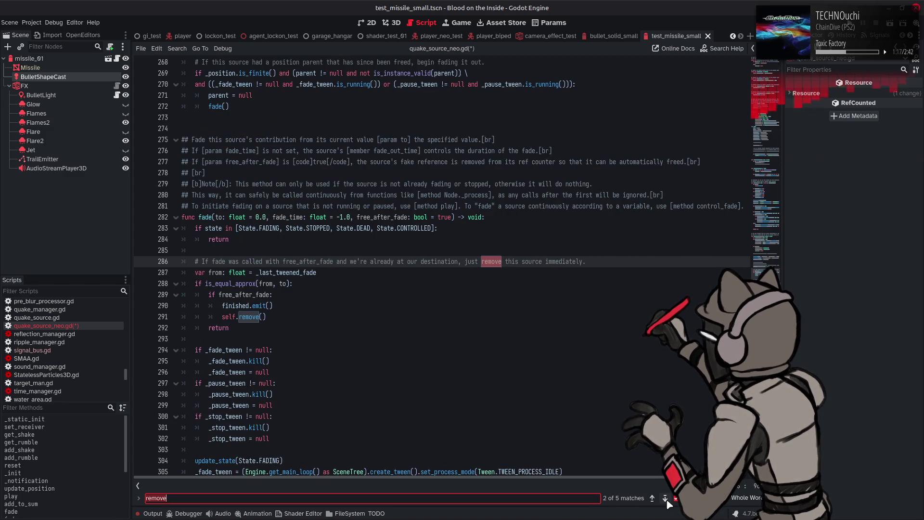
{"action": "left_click", "coordinate": [665, 499]}
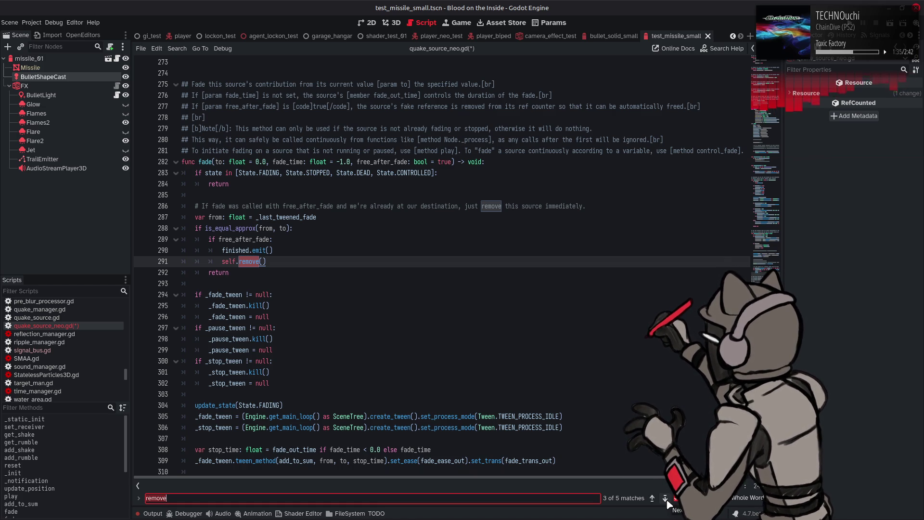
{"action": "left_click", "coordinate": [666, 500]}
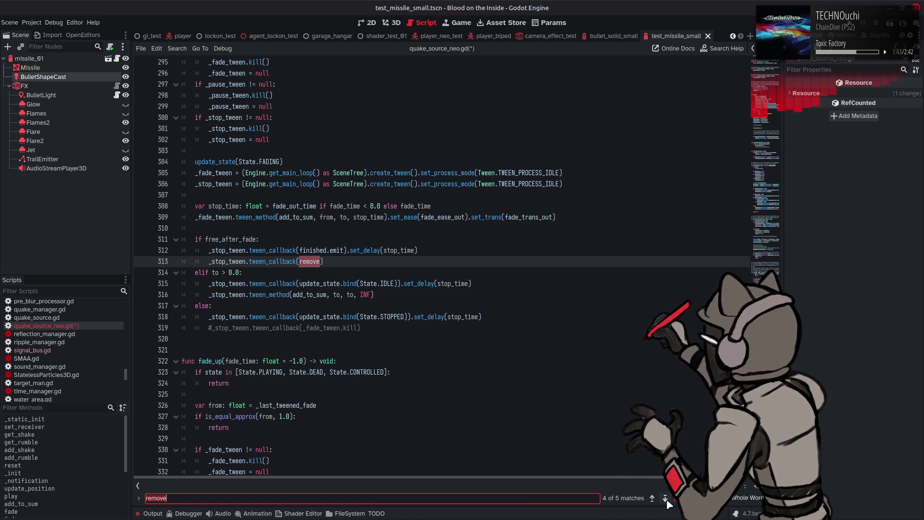
{"action": "scroll", "coordinate": [556, 375], "scroll_direction": "up", "scroll_amount": 6}
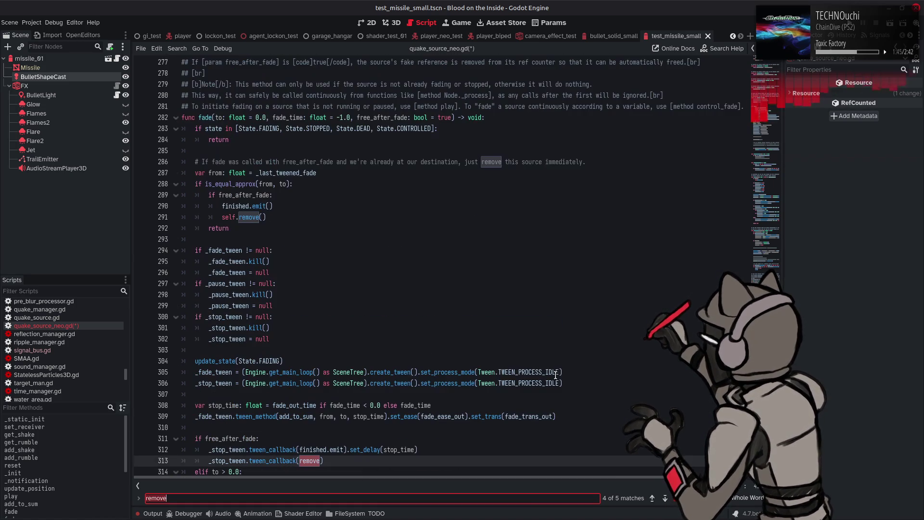
{"action": "scroll", "coordinate": [556, 374], "scroll_direction": "down", "scroll_amount": 1}
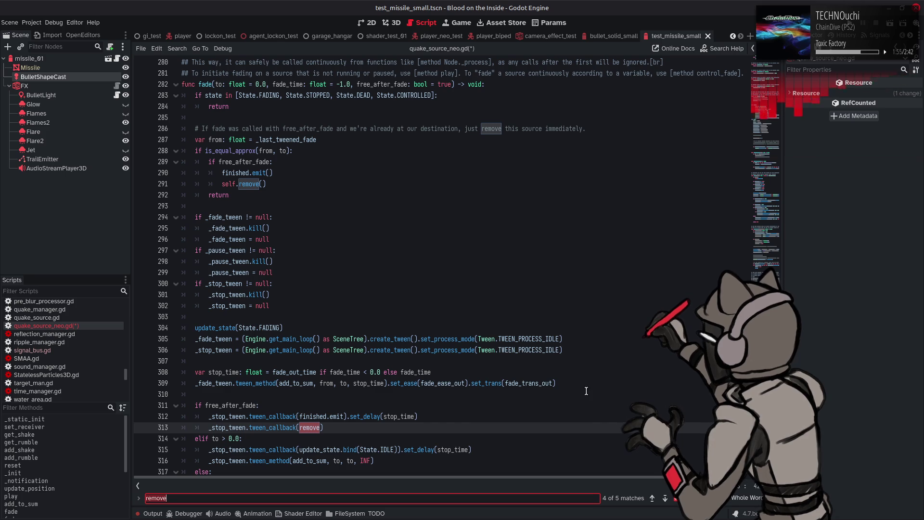
{"action": "left_click", "coordinate": [665, 498]}
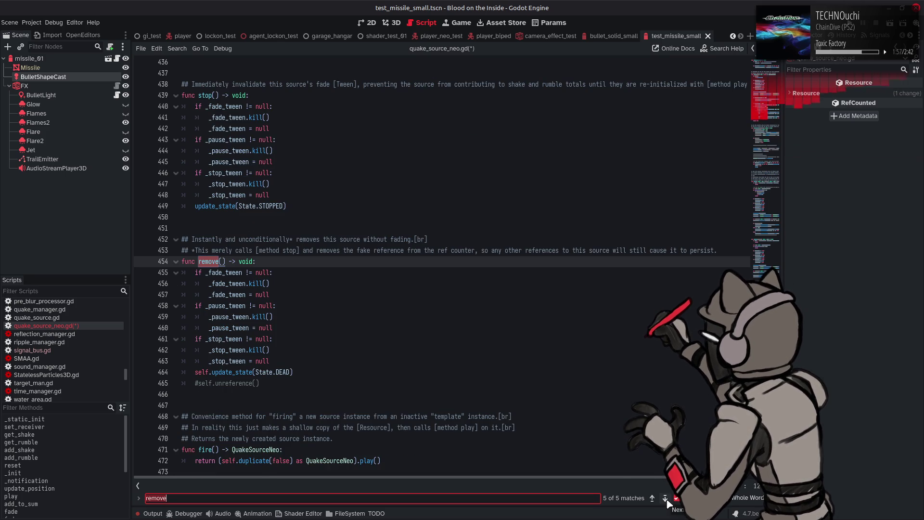
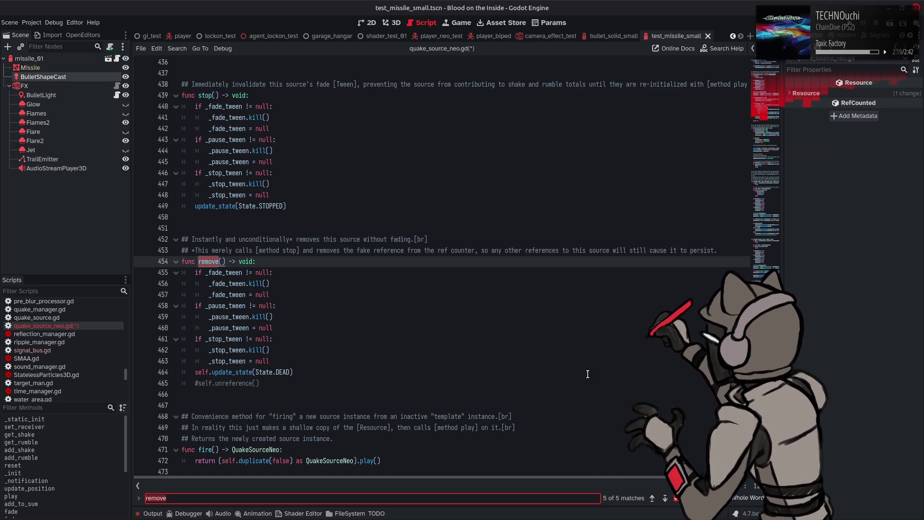
- Search quake_source_neo.gd for 'remove' and jump to its call in play() on line 226
{"action": "scroll", "coordinate": [586, 374], "scroll_direction": "up", "scroll_amount": 1}
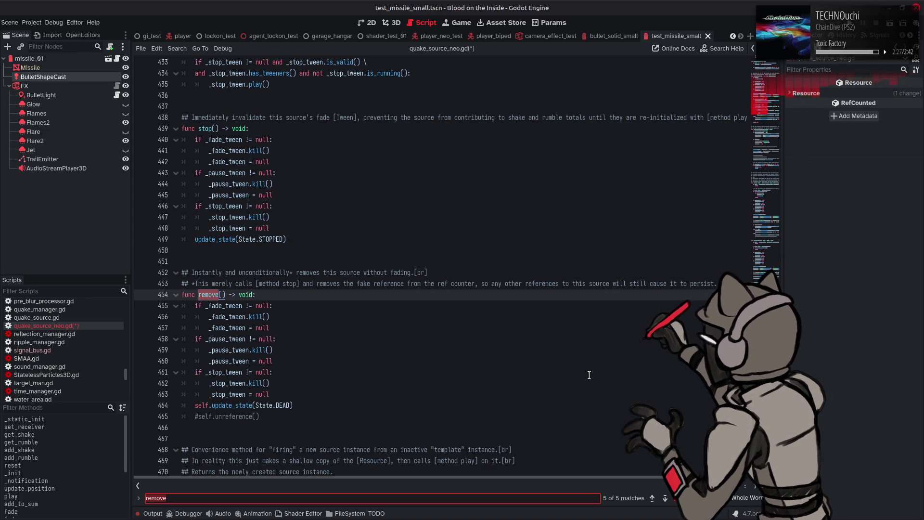
{"action": "key", "text": "Escape"}
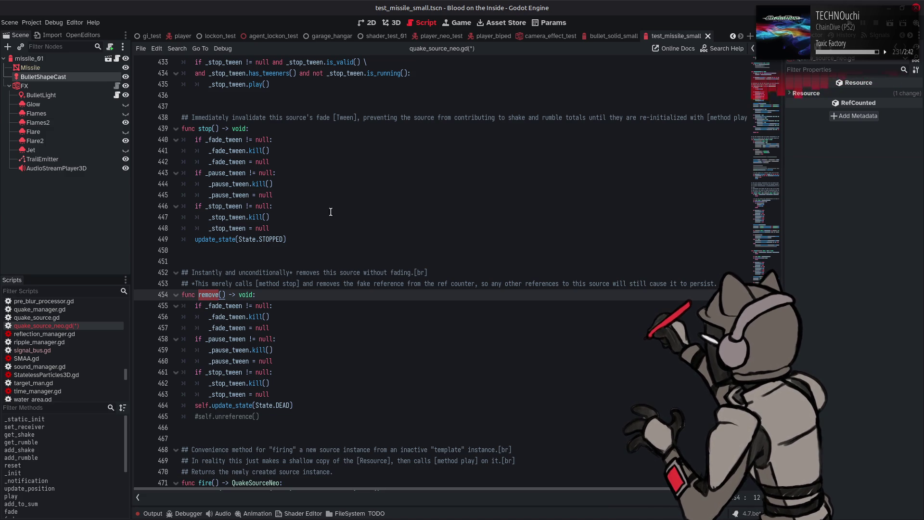
{"action": "left_click", "coordinate": [290, 283], "text": "ctrl"}
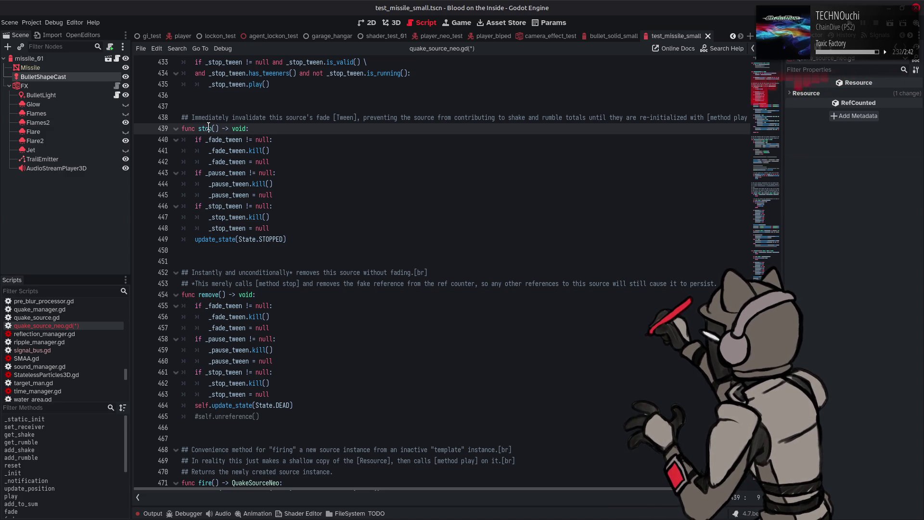
{"action": "double_click", "coordinate": [208, 294]}
{"action": "key", "text": "ctrl+f"}
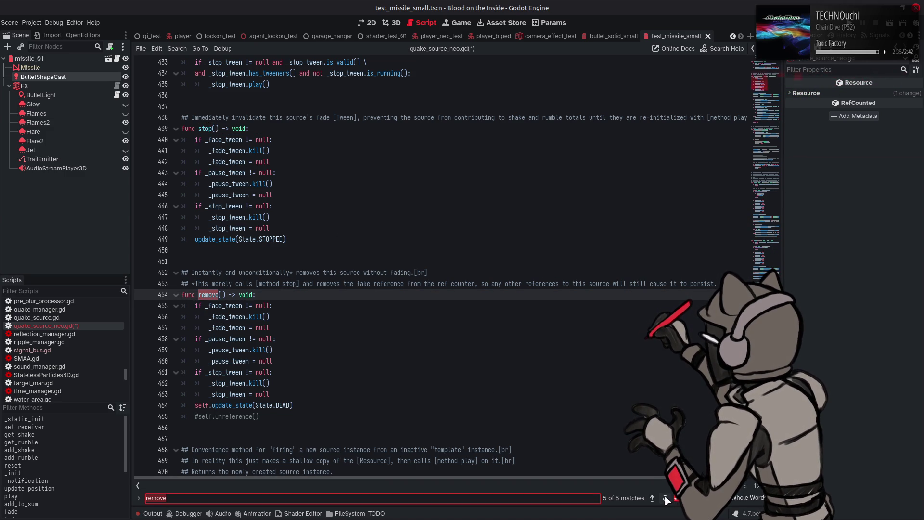
{"action": "left_click", "coordinate": [665, 498]}
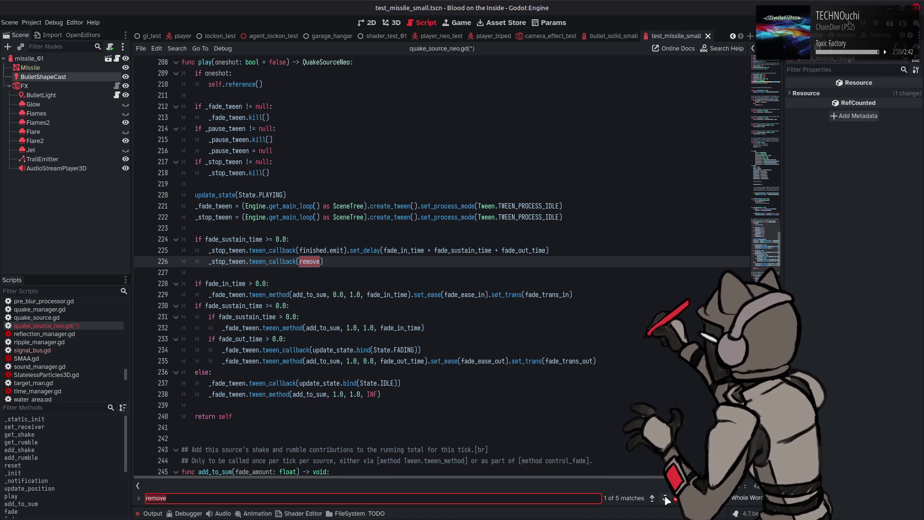
{"action": "mouse_move", "coordinate": [406, 332]}
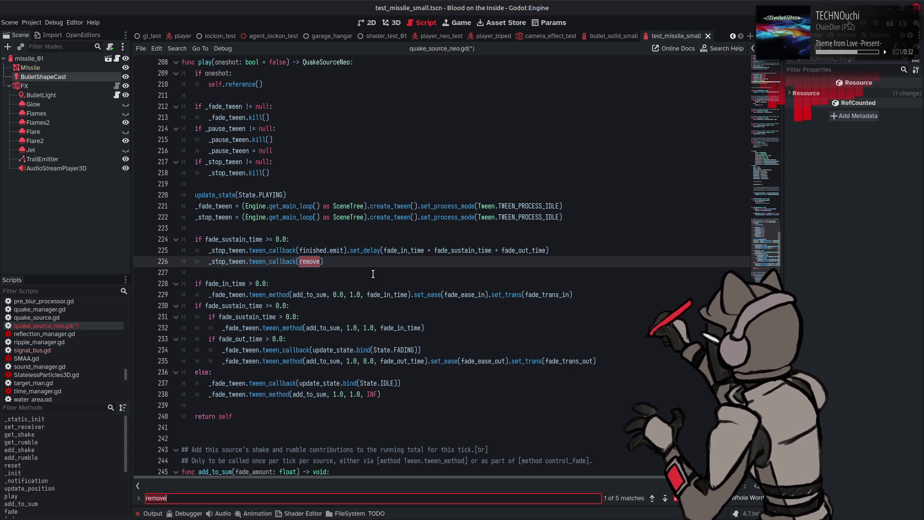
- Save the script and return to the remove() function definition near line 454
{"action": "key", "text": "ctrl+s"}
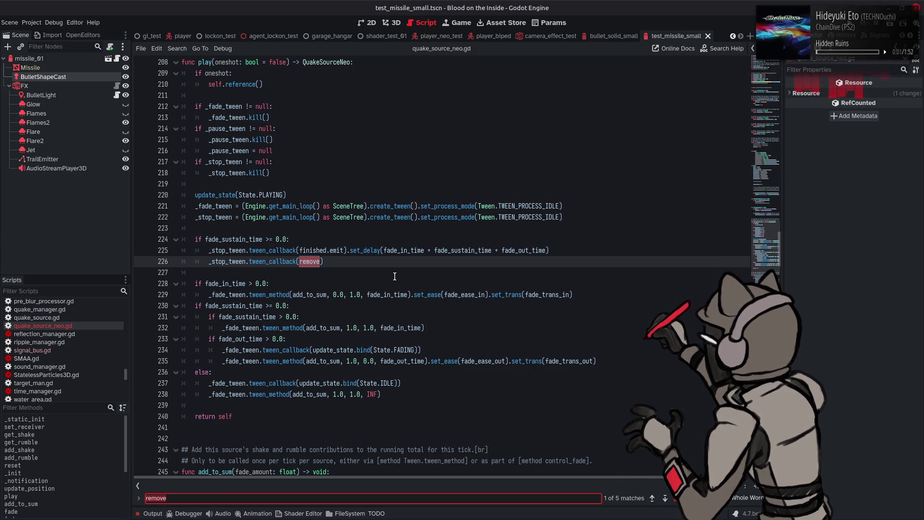
{"action": "scroll", "coordinate": [395, 277], "scroll_direction": "up", "scroll_amount": 2}
{"action": "mouse_move", "coordinate": [394, 277]}
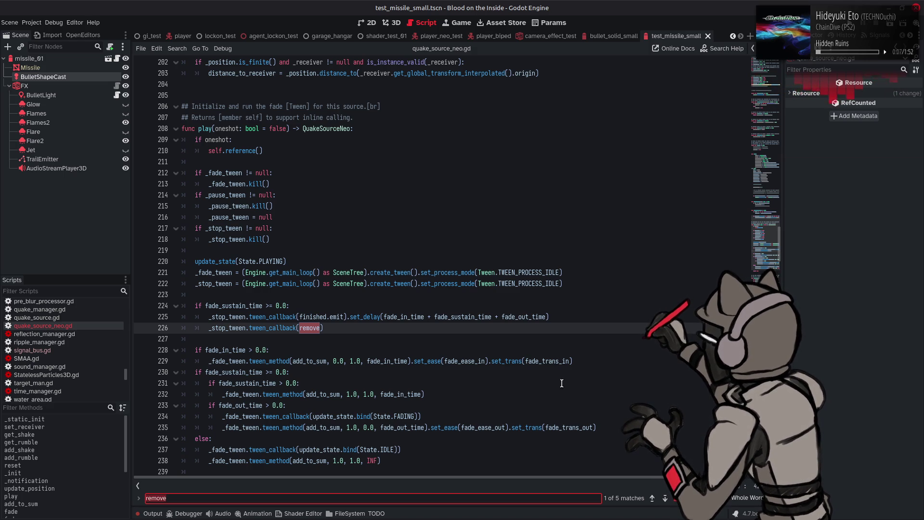
{"action": "left_click", "coordinate": [653, 499]}
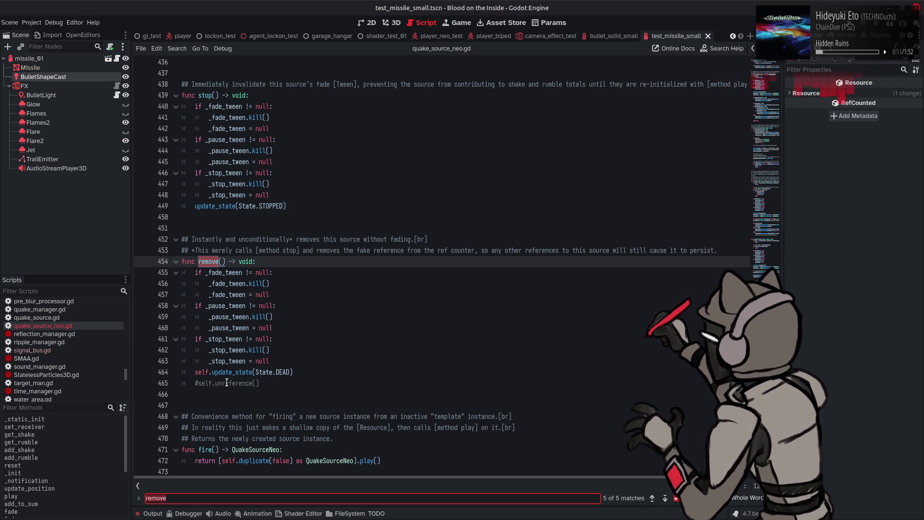
- Uncomment self.unreference() in remove() and add an 'if oneshot:' line above play()'s remove callback
{"action": "left_click", "coordinate": [196, 384]}
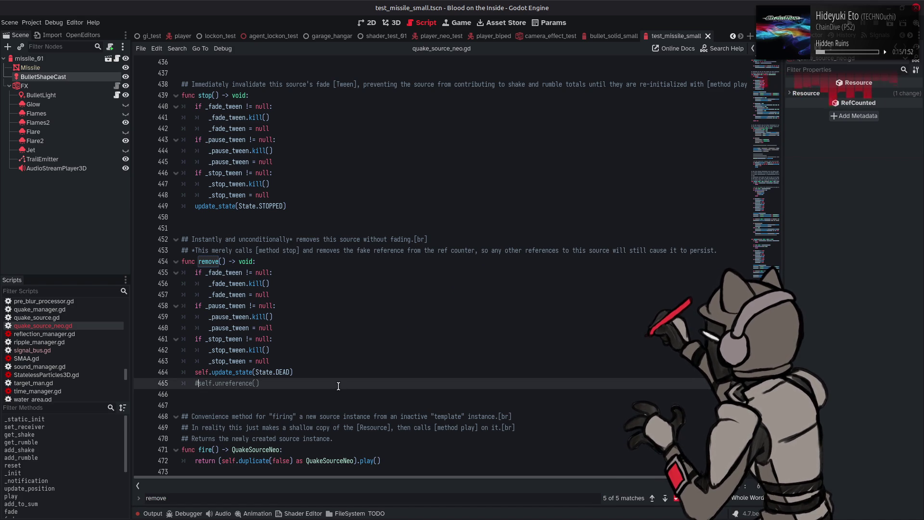
{"action": "key", "text": "BackSpace"}
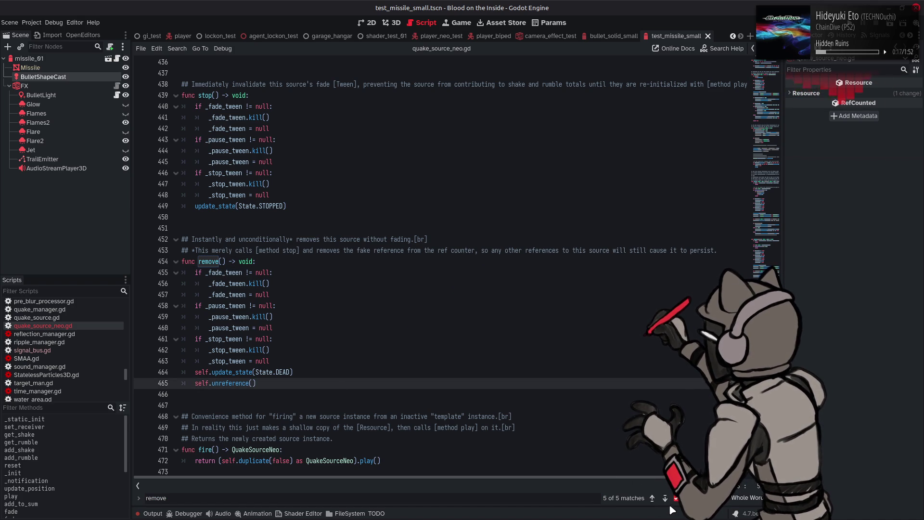
{"action": "left_click", "coordinate": [665, 499]}
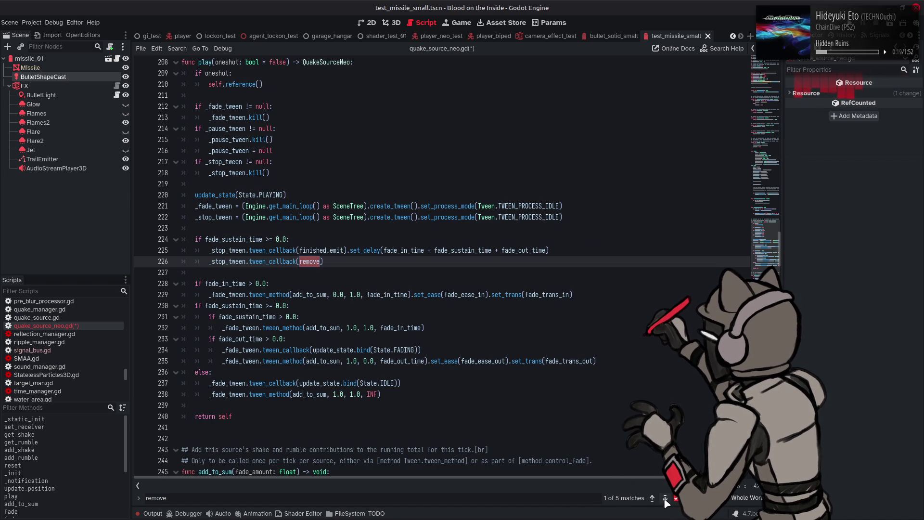
{"action": "scroll", "coordinate": [238, 171], "scroll_direction": "up", "scroll_amount": 3}
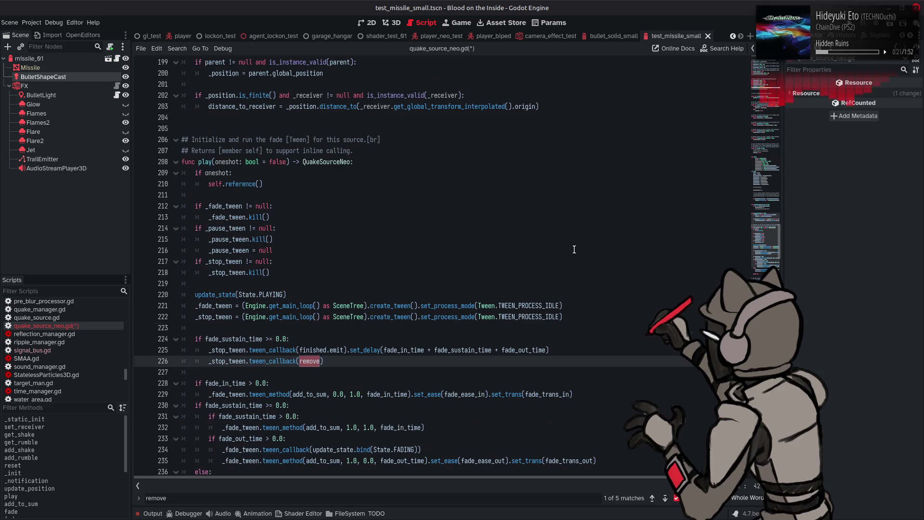
{"action": "left_click", "coordinate": [222, 184]}
{"action": "left_click_drag", "start_coordinate": [233, 172], "coordinate": [195, 173]}
{"action": "key", "text": "ctrl+c"}
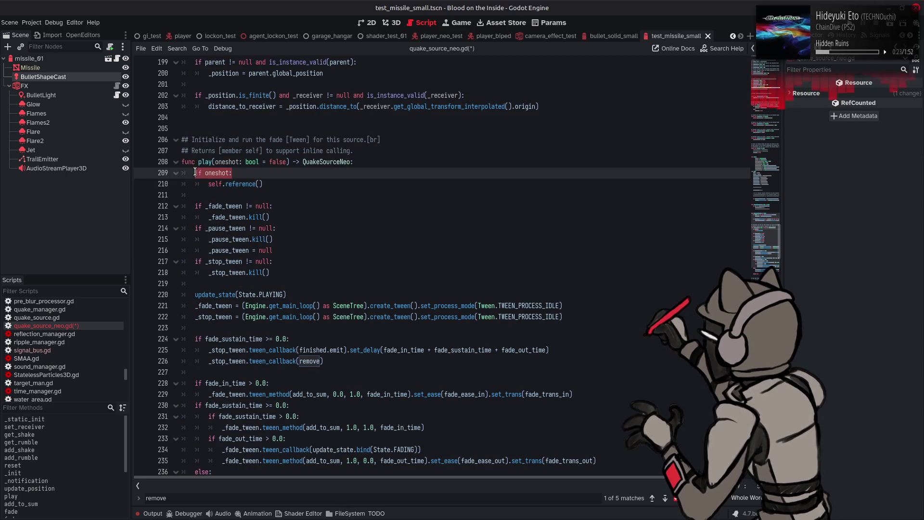
{"action": "left_click", "coordinate": [565, 349]}
{"action": "key", "text": "Return"}
{"action": "key", "text": "ctrl+v"}
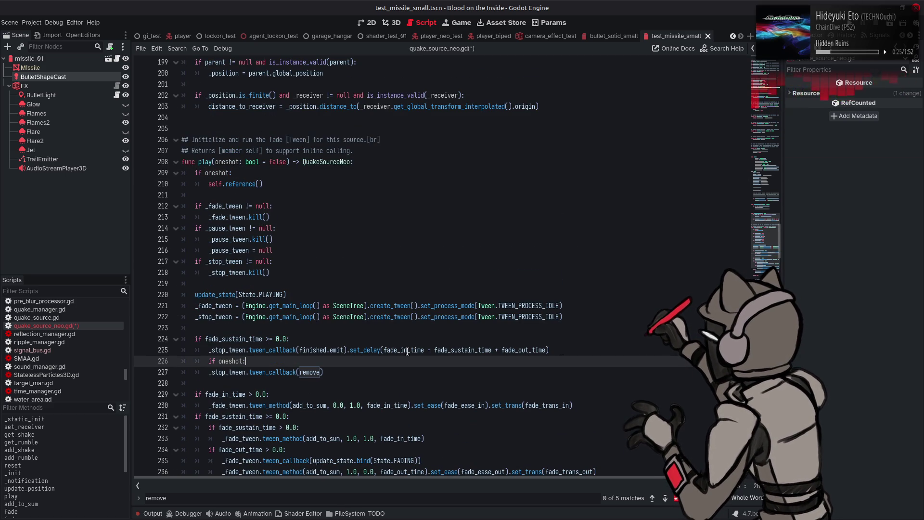
- Indent tween_callback(remove) under 'if oneshot:' and add an else branch calling tween_callback(stop)
{"action": "left_click", "coordinate": [208, 372]}
{"action": "key", "text": "Tab"}
{"action": "left_click_drag", "start_coordinate": [358, 370], "coordinate": [221, 372]}
{"action": "key", "text": "ctrl+c"}
{"action": "key", "text": "End"}
{"action": "key", "text": "Return"}
{"action": "key", "text": "BackSpace"}
{"action": "type", "text": "else:"}
{"action": "key", "text": "Return"}
{"action": "key", "text": "ctrl+v"}
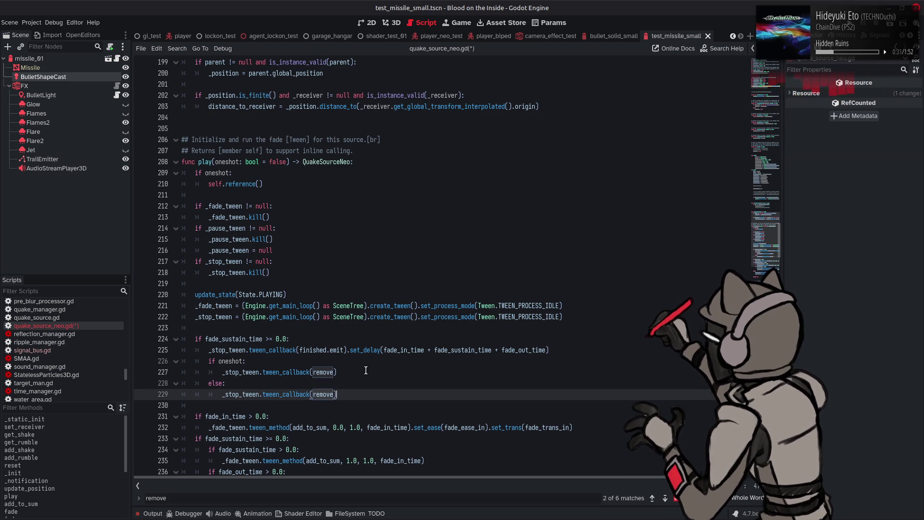
{"action": "double_click", "coordinate": [326, 394]}
{"action": "type", "text": "stop"}
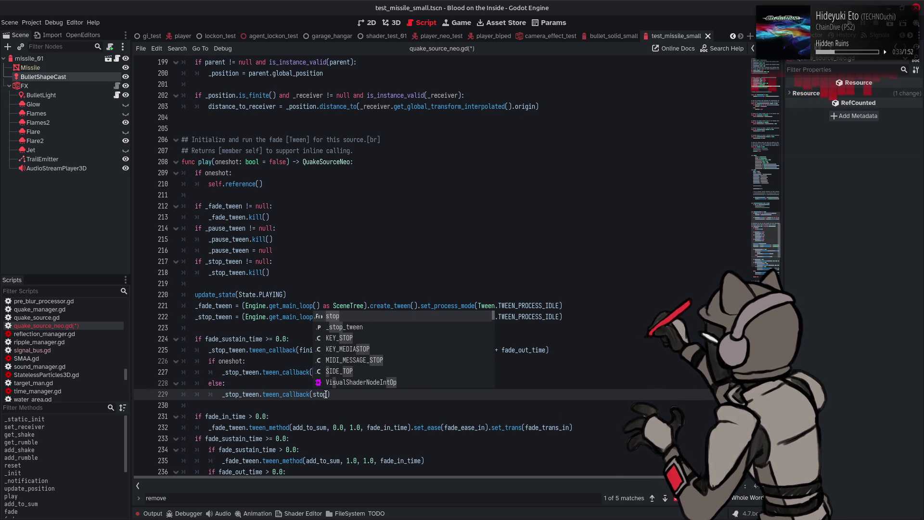
{"action": "left_click", "coordinate": [352, 408]}
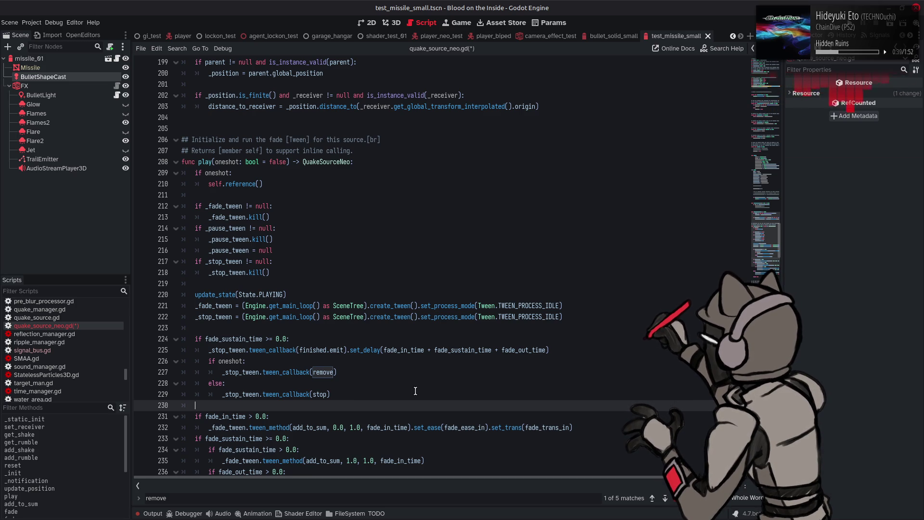
{"action": "mouse_move", "coordinate": [462, 343]}
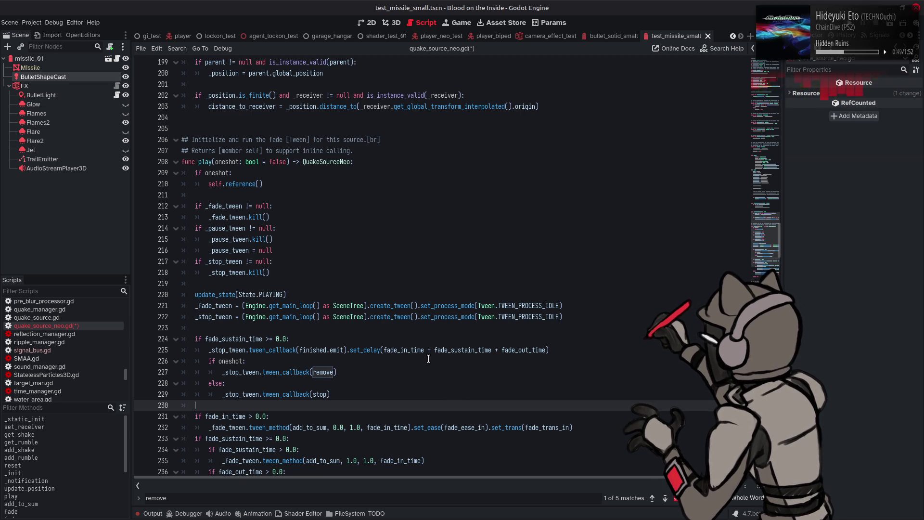
{"action": "scroll", "coordinate": [425, 358], "scroll_direction": "down", "scroll_amount": 4}
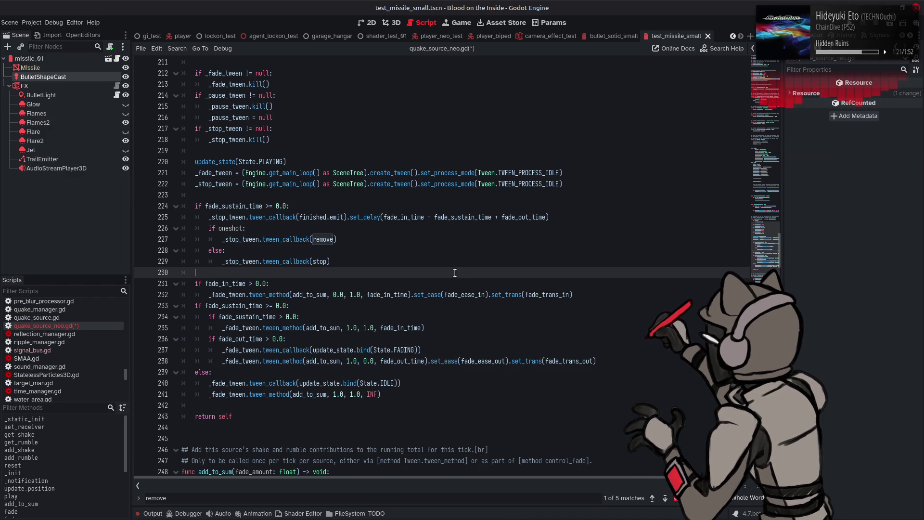
{"action": "double_click", "coordinate": [326, 260]}
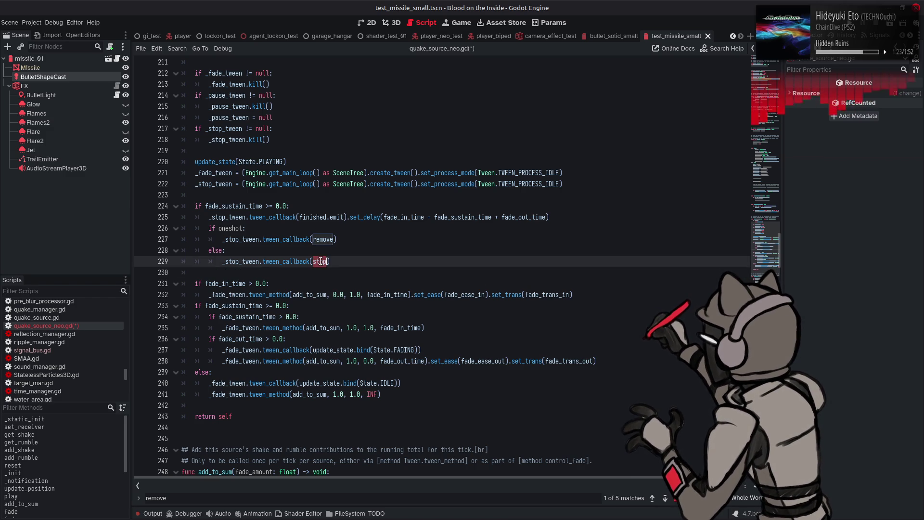
{"action": "left_click", "coordinate": [665, 499]}
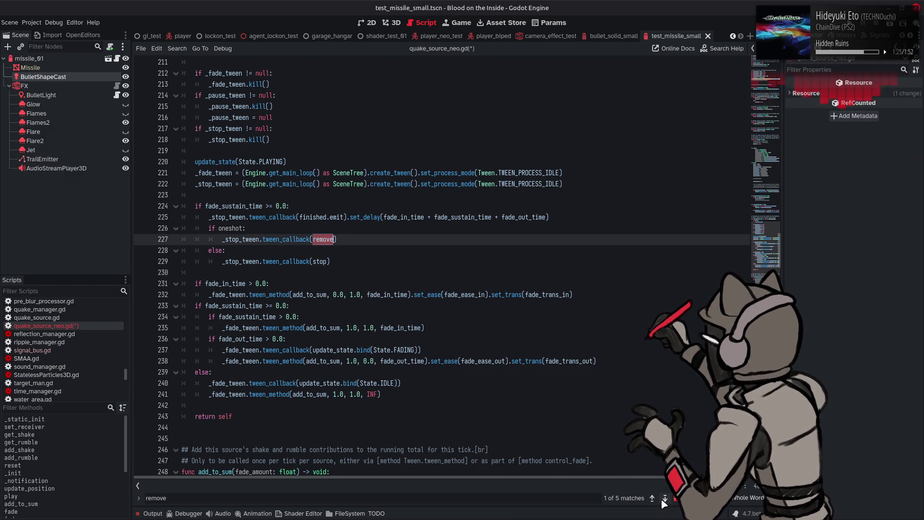
{"action": "left_click", "coordinate": [665, 499]}
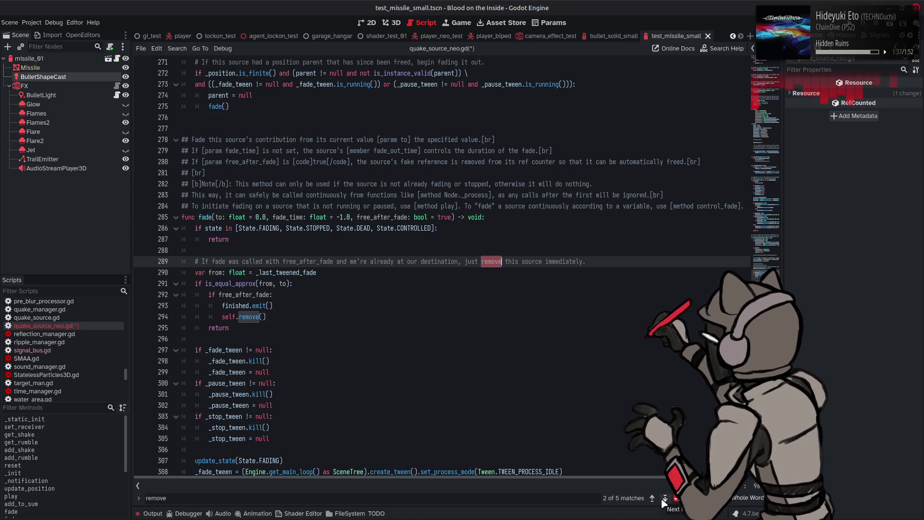
{"action": "left_click", "coordinate": [664, 500]}
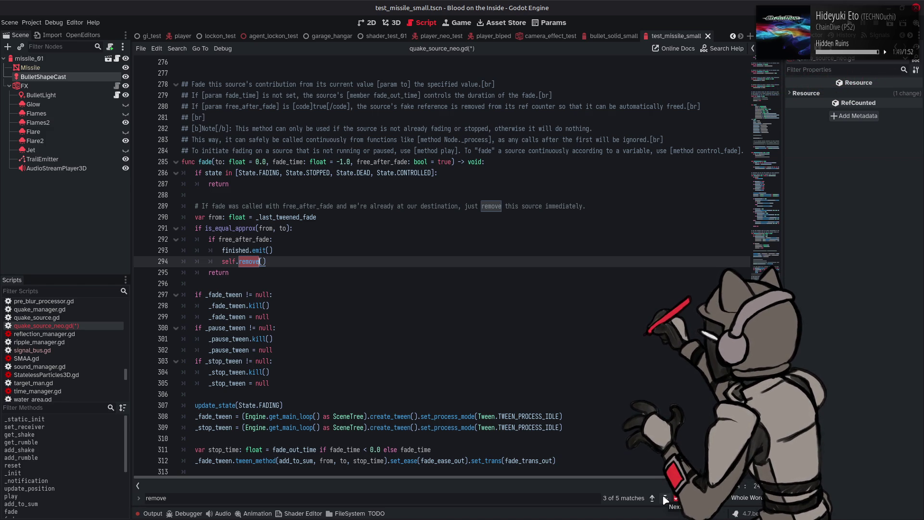
{"action": "scroll", "coordinate": [633, 395], "scroll_direction": "down", "scroll_amount": 5}
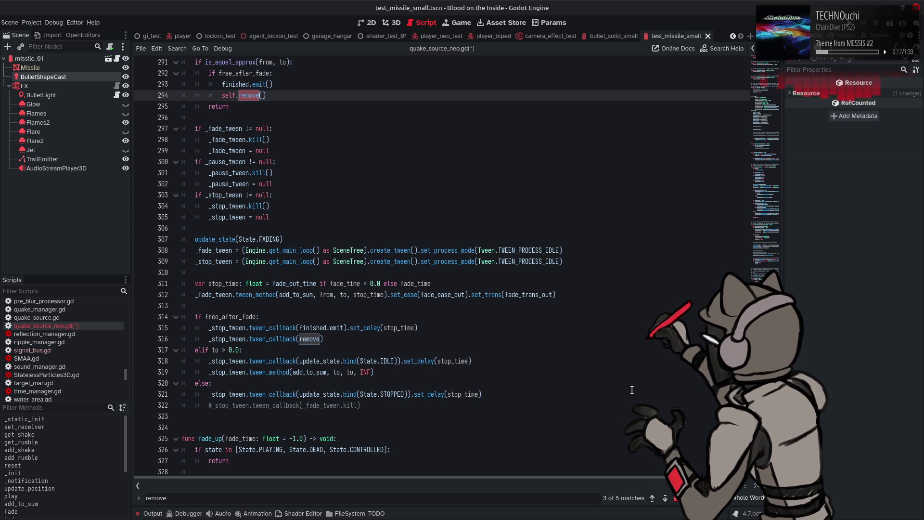
- Step through the 'remove' matches from fade() onward until func remove() on line 457 appears
{"action": "scroll", "coordinate": [297, 197], "scroll_direction": "up", "scroll_amount": 2}
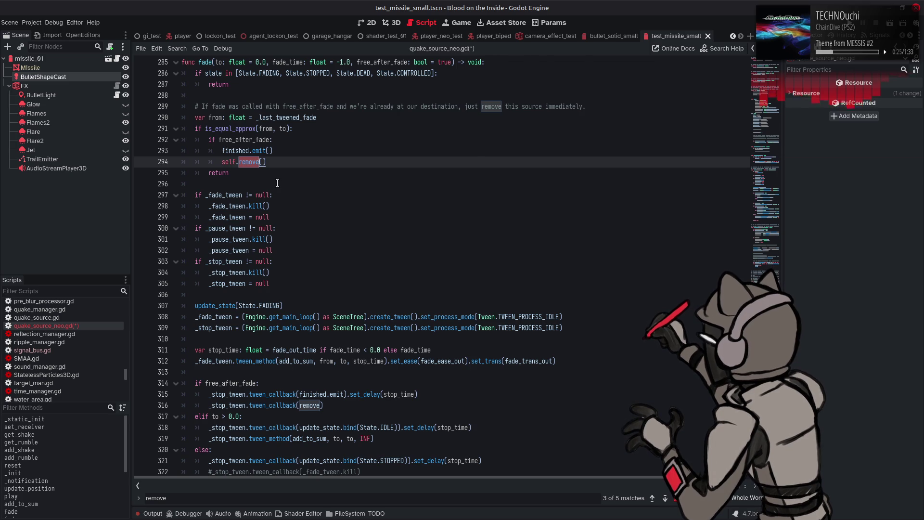
{"action": "scroll", "coordinate": [277, 183], "scroll_direction": "up", "scroll_amount": 2}
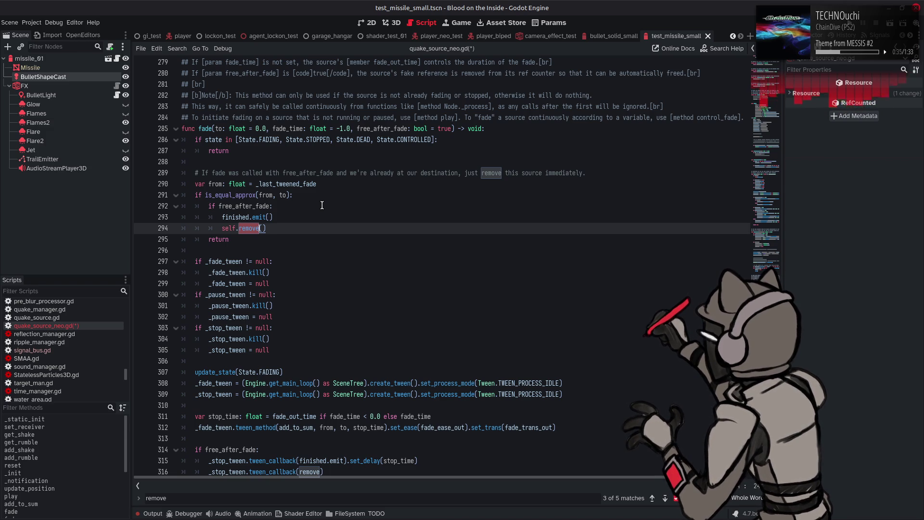
{"action": "scroll", "coordinate": [322, 205], "scroll_direction": "up", "scroll_amount": 3}
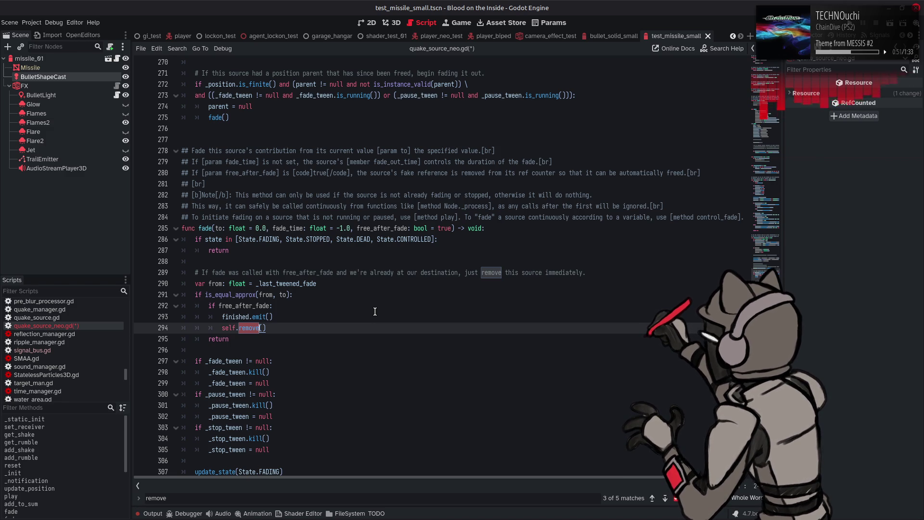
{"action": "scroll", "coordinate": [375, 311], "scroll_direction": "down", "scroll_amount": 5}
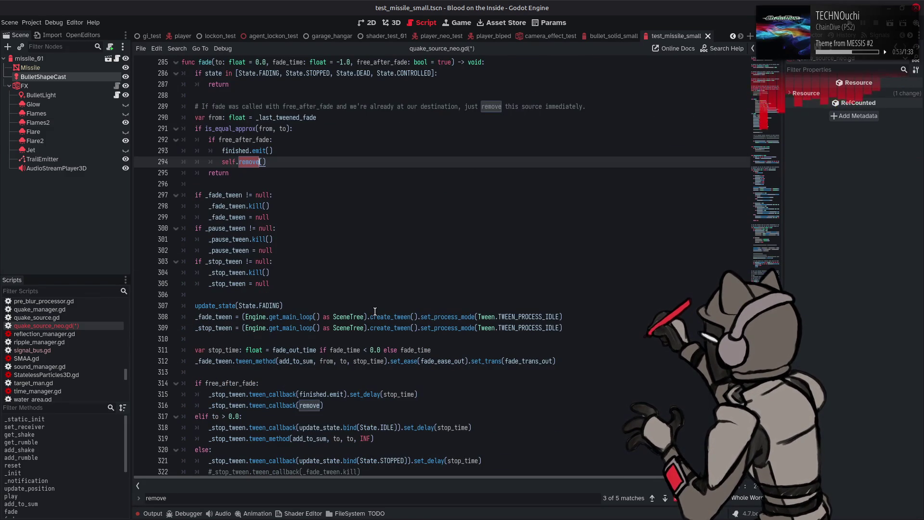
{"action": "scroll", "coordinate": [375, 311], "scroll_direction": "down", "scroll_amount": 6}
{"action": "scroll", "coordinate": [375, 312], "scroll_direction": "down", "scroll_amount": 5}
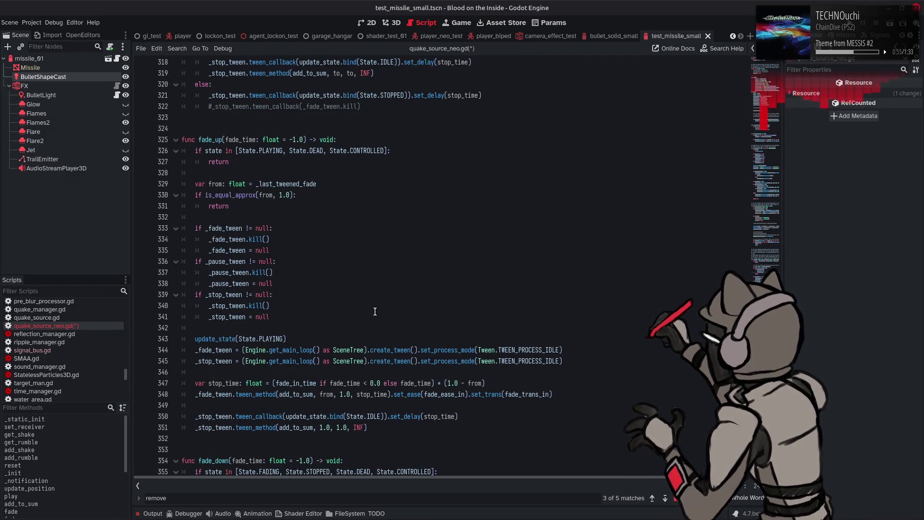
{"action": "left_click", "coordinate": [652, 496]}
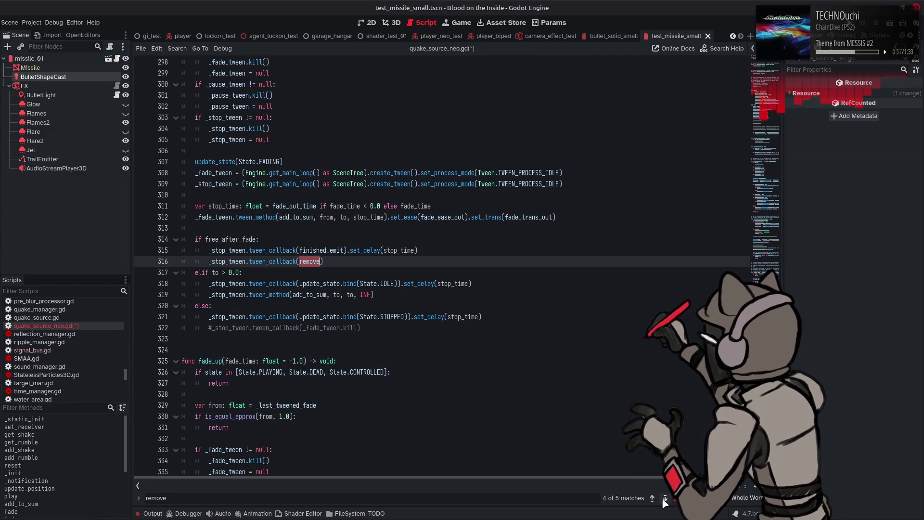
{"action": "scroll", "coordinate": [609, 436], "scroll_direction": "up", "scroll_amount": 3}
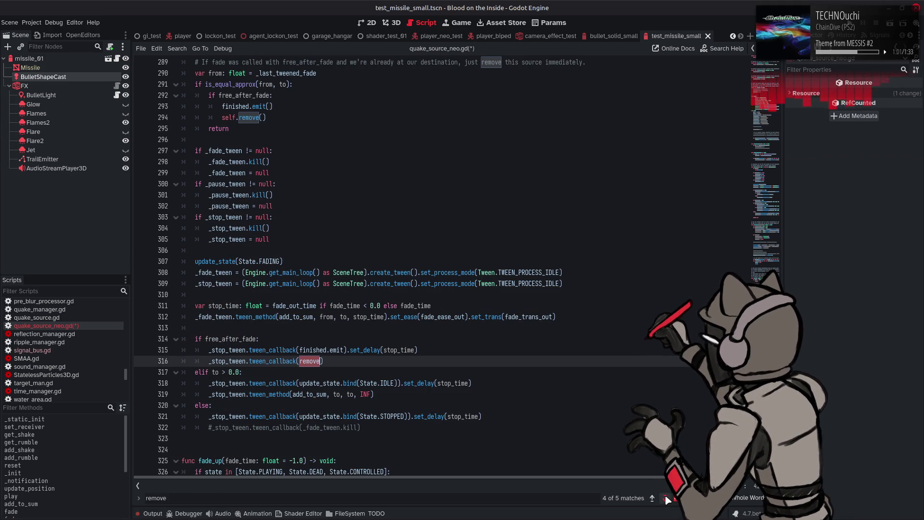
{"action": "left_click", "coordinate": [666, 499]}
{"action": "left_click", "coordinate": [666, 498]}
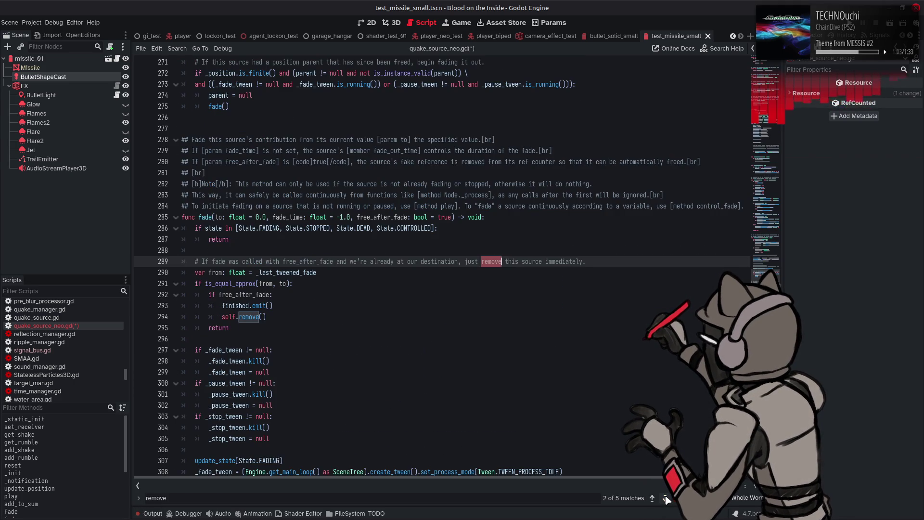
{"action": "left_click", "coordinate": [666, 499]}
{"action": "left_click", "coordinate": [667, 499]}
{"action": "left_click", "coordinate": [666, 499]}
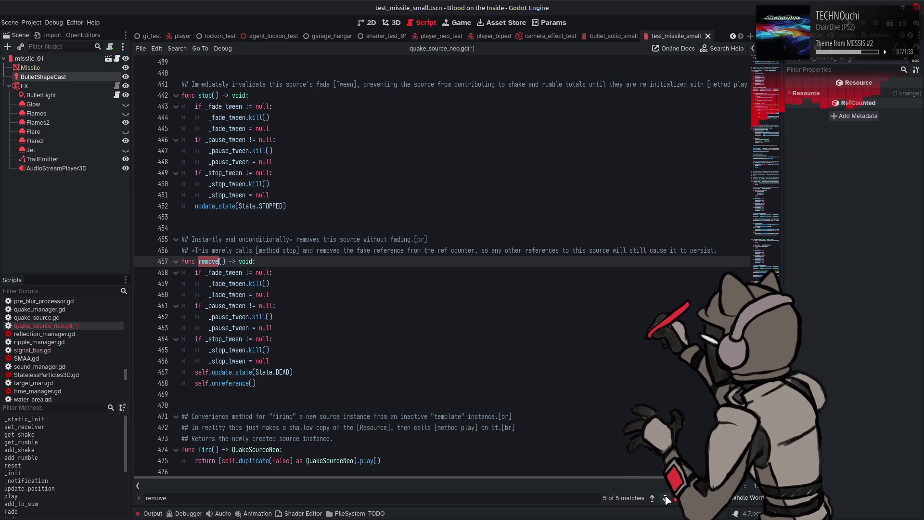
- Close the Find bar and save quake_source_neo.gd
{"action": "key", "text": "Escape"}
{"action": "left_click", "coordinate": [433, 315]}
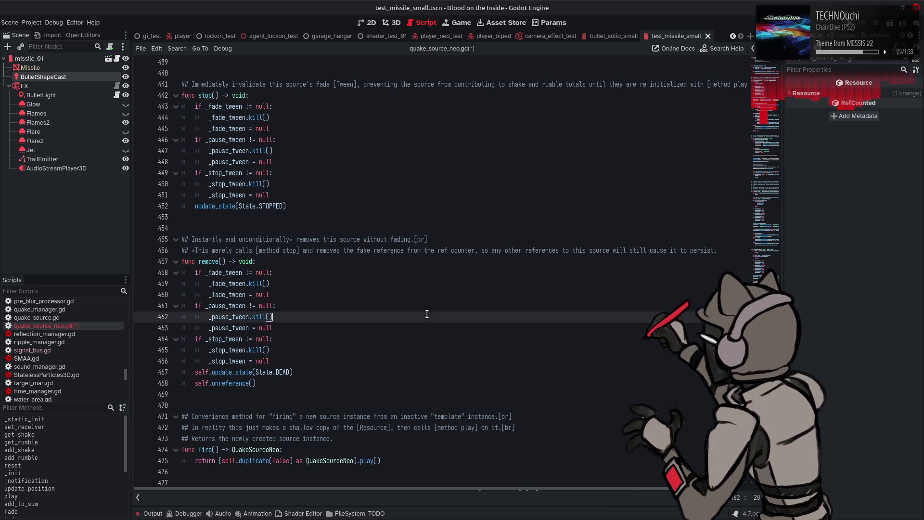
{"action": "key", "text": "ctrl+s"}
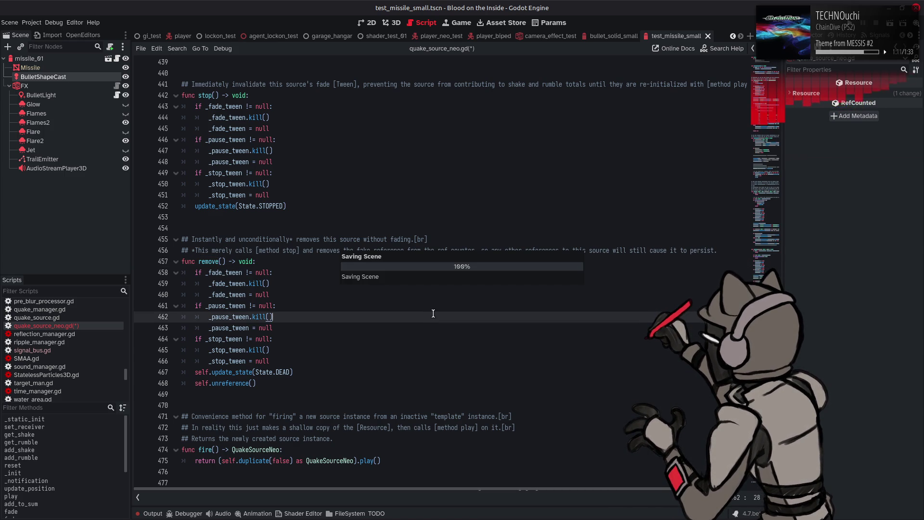
{"action": "scroll", "coordinate": [433, 314], "scroll_direction": "down", "scroll_amount": 1}
{"action": "scroll", "coordinate": [433, 314], "scroll_direction": "down", "scroll_amount": 3}
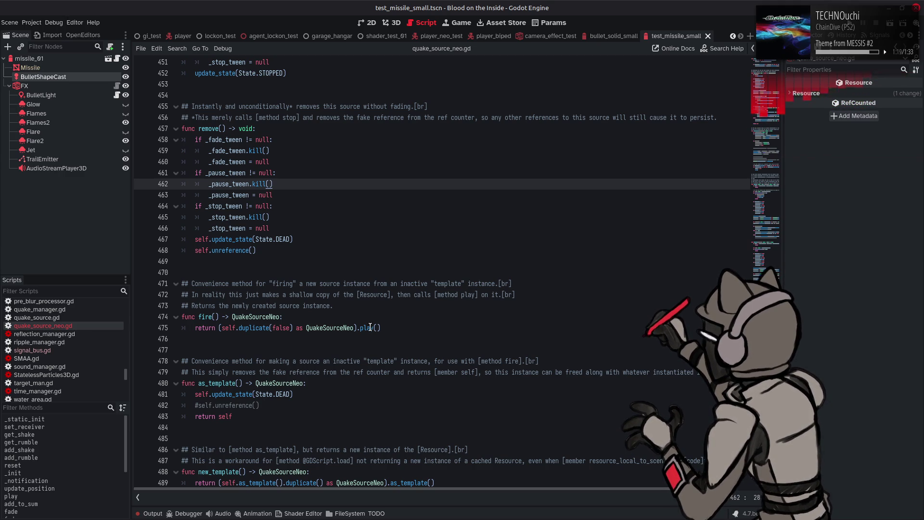
- Make fire() call play(true) on its duplicated source, save, and show the Output log
{"action": "mouse_move", "coordinate": [370, 327]}
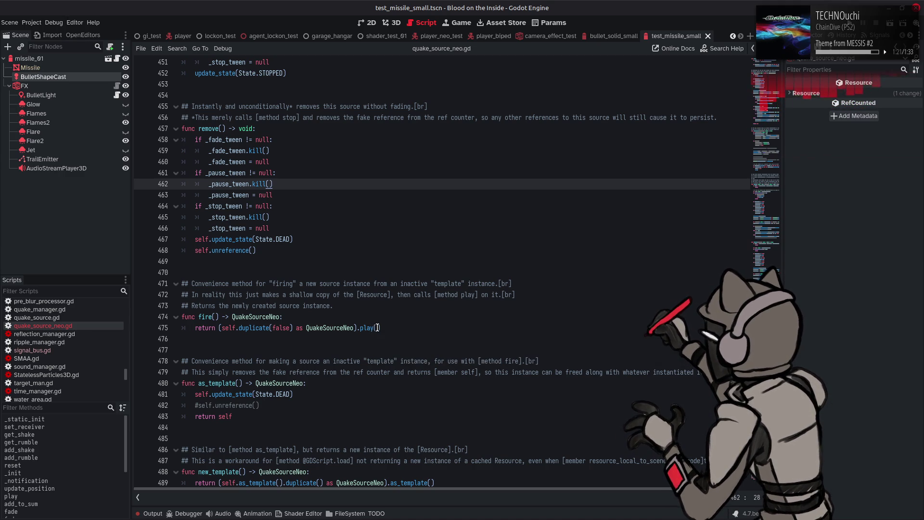
{"action": "left_click", "coordinate": [377, 327]}
{"action": "scroll", "coordinate": [423, 318], "scroll_direction": "down", "scroll_amount": 2}
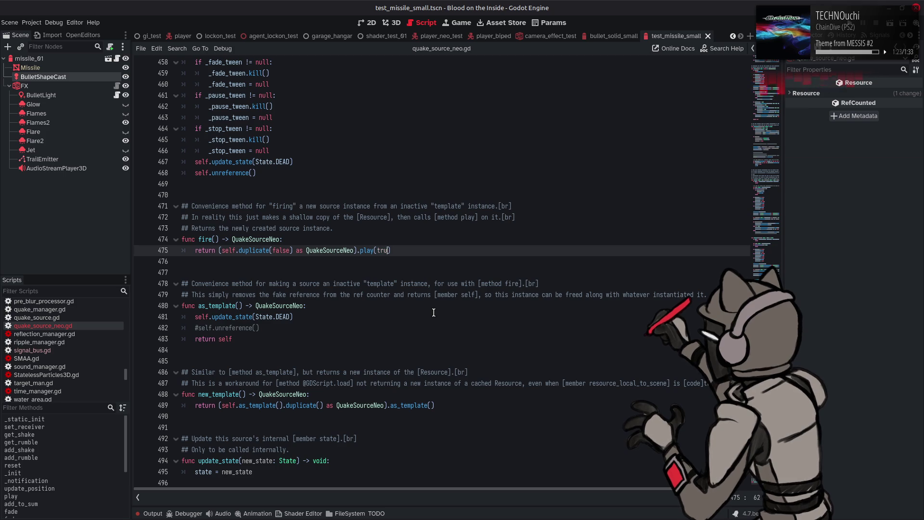
{"action": "type", "text": "true"}
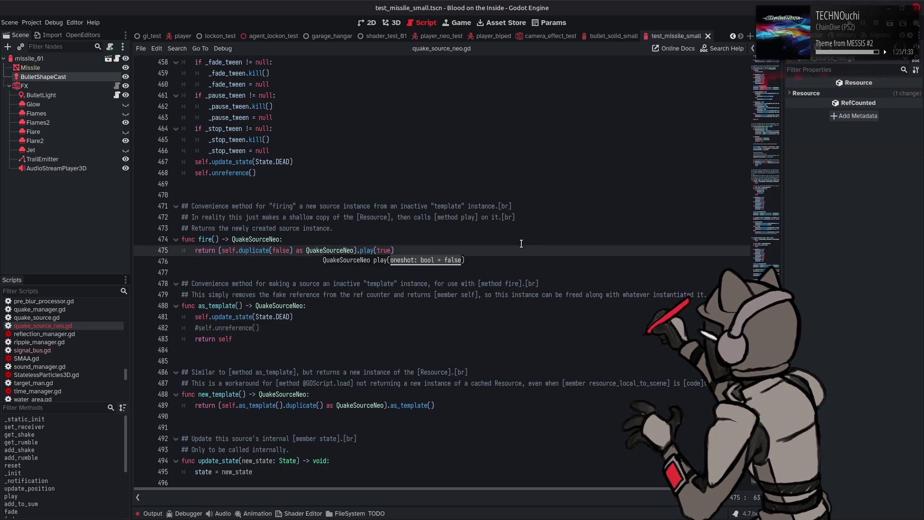
{"action": "left_click", "coordinate": [522, 243]}
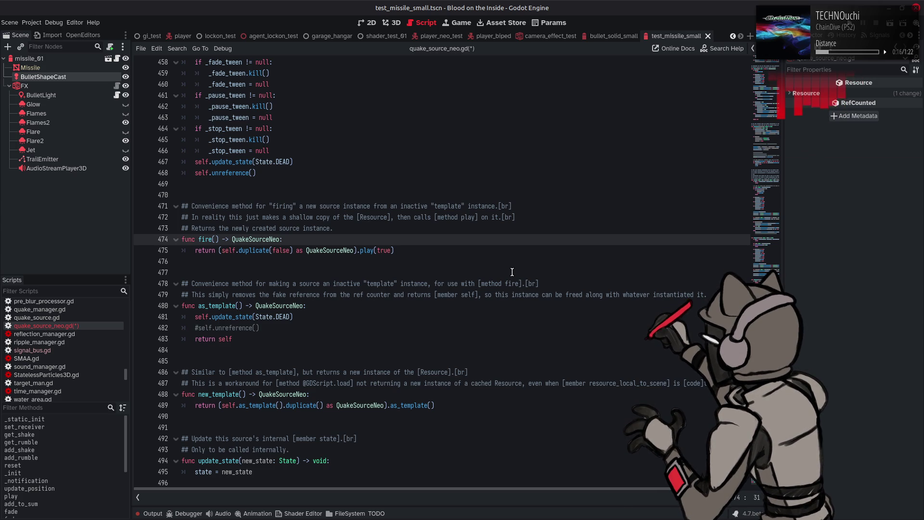
{"action": "left_click", "coordinate": [493, 260]}
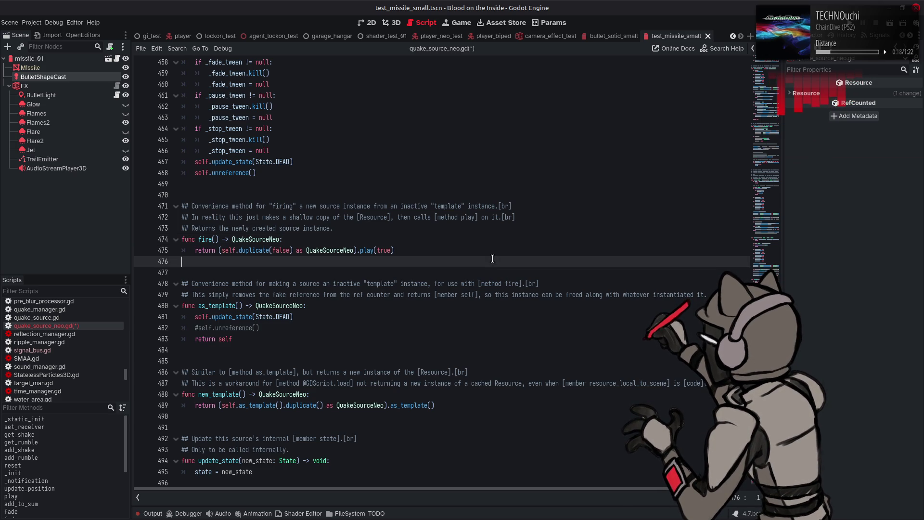
{"action": "key", "text": "ctrl+s"}
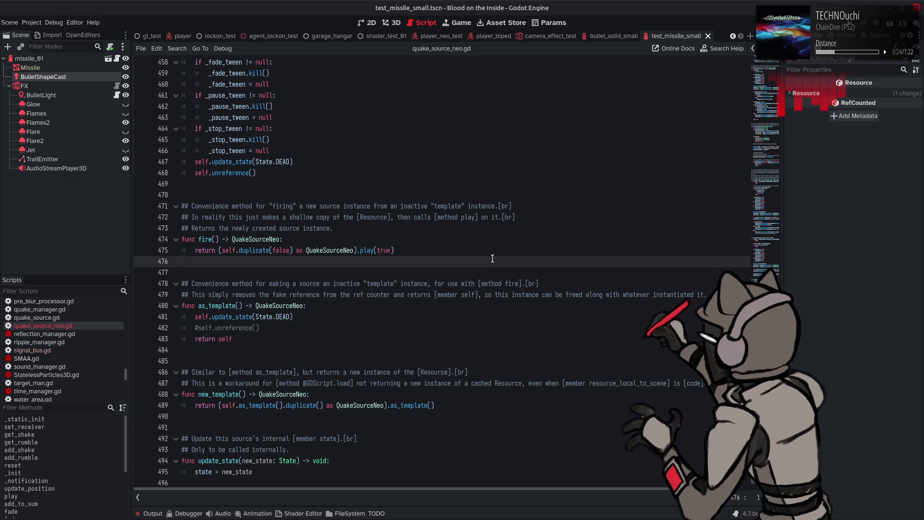
{"action": "left_click", "coordinate": [160, 514]}
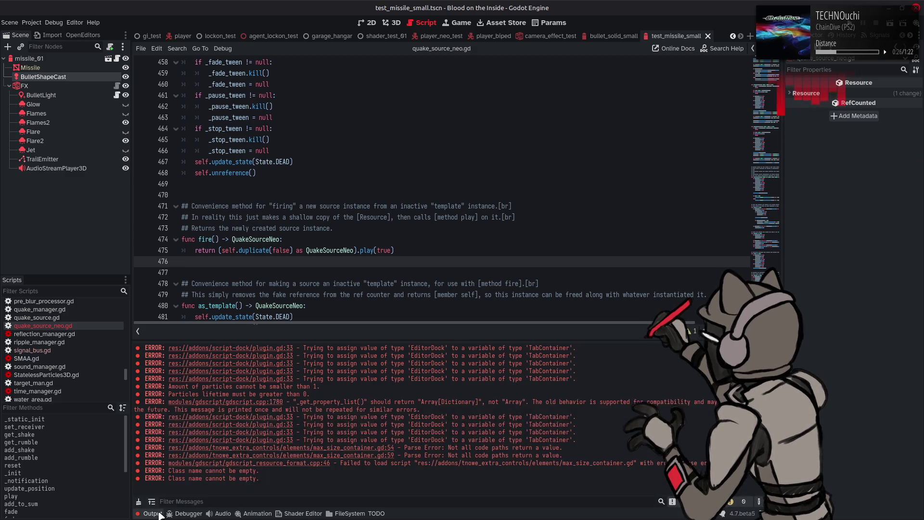
- Close the Output log, run the project with F5, and quit the game
{"action": "left_click", "coordinate": [153, 513]}
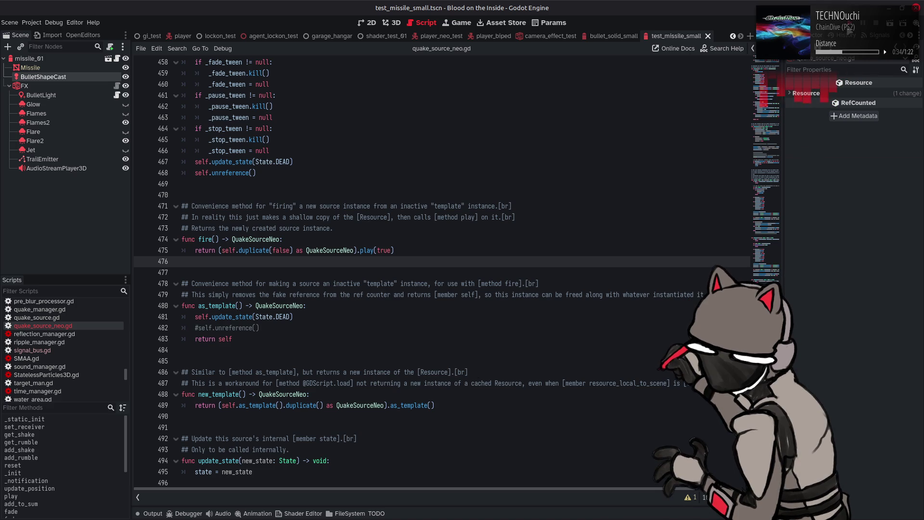
{"action": "key", "text": "F5"}
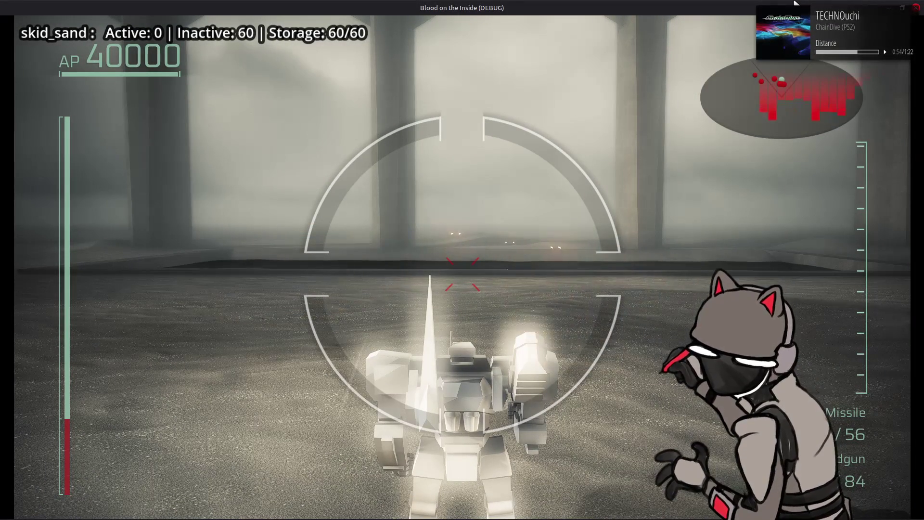
{"action": "key", "text": "Escape"}
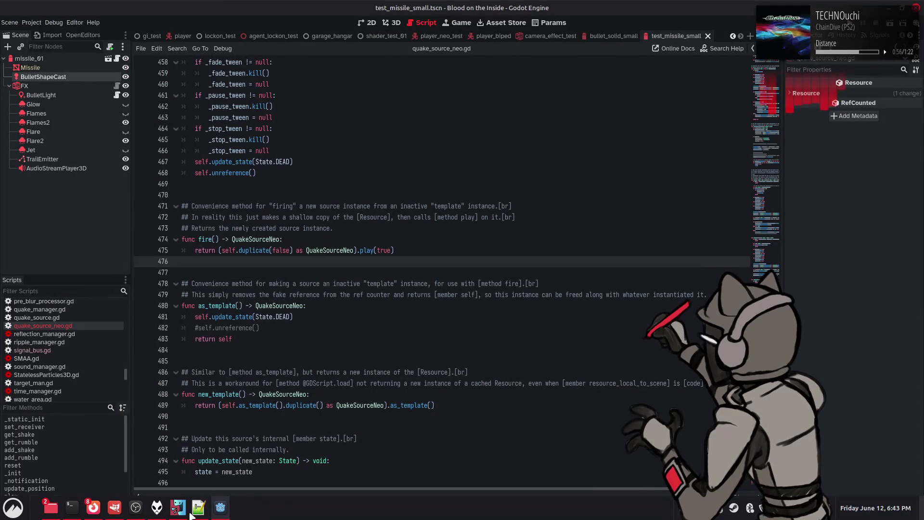
- Uncomment line 442 of the tonemap shader and save, then uncomment line 68 of bloom_downsample.glsl
{"action": "left_click", "coordinate": [205, 514]}
{"action": "key", "text": "Down"}
{"action": "key", "text": "Down"}
{"action": "key", "text": "Down"}
{"action": "key", "text": "Home"}
{"action": "key", "text": "Delete"}
{"action": "key", "text": "Delete"}
{"action": "key", "text": "ctrl+s"}
{"action": "double_click", "coordinate": [189, 218]}
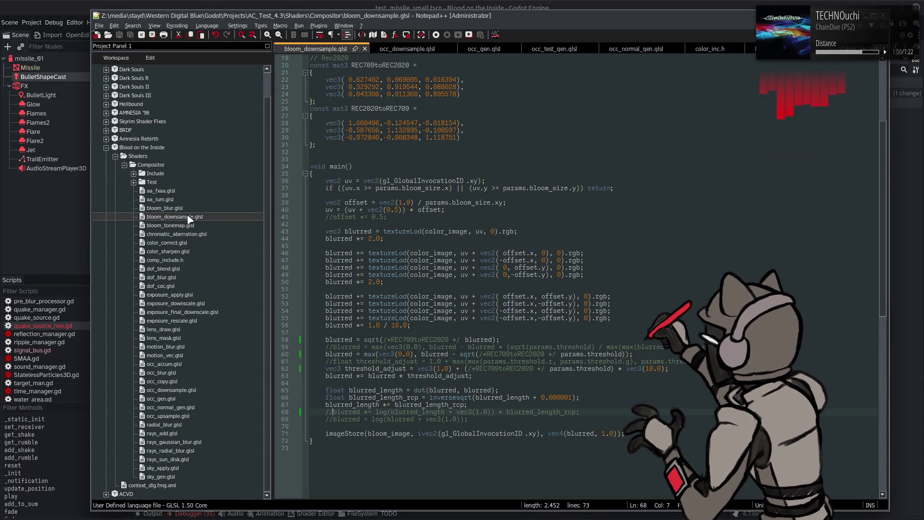
{"action": "key", "text": "Down"}
{"action": "key", "text": "Down"}
{"action": "key", "text": "Down"}
{"action": "key", "text": "Home"}
{"action": "key", "text": "Delete"}
{"action": "key", "text": "Delete"}
{"action": "key", "text": "alt+Tab"}
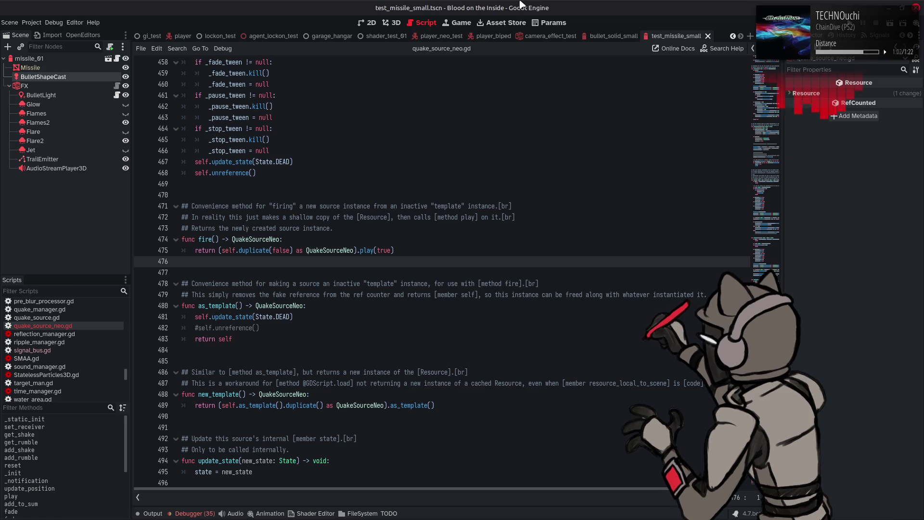
- Run the test scene with F6, then drive the mech among the buildings while firing the handgun
{"action": "key", "text": "F6"}
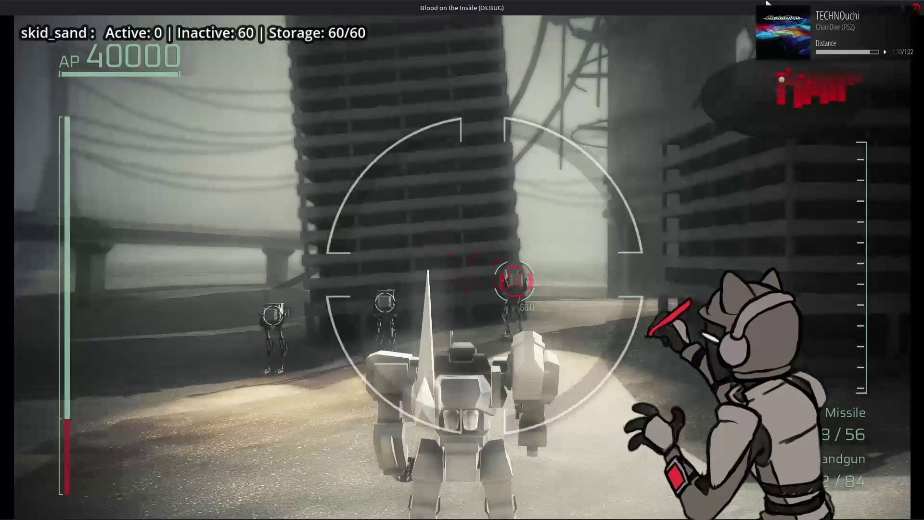
{"action": "key", "text": "d"}
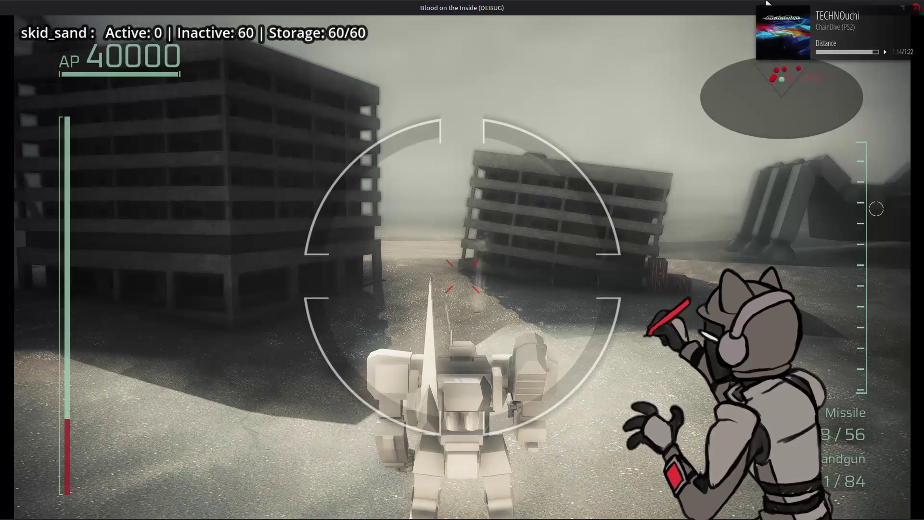
{"action": "key", "text": "w"}
{"action": "key", "text": "space"}
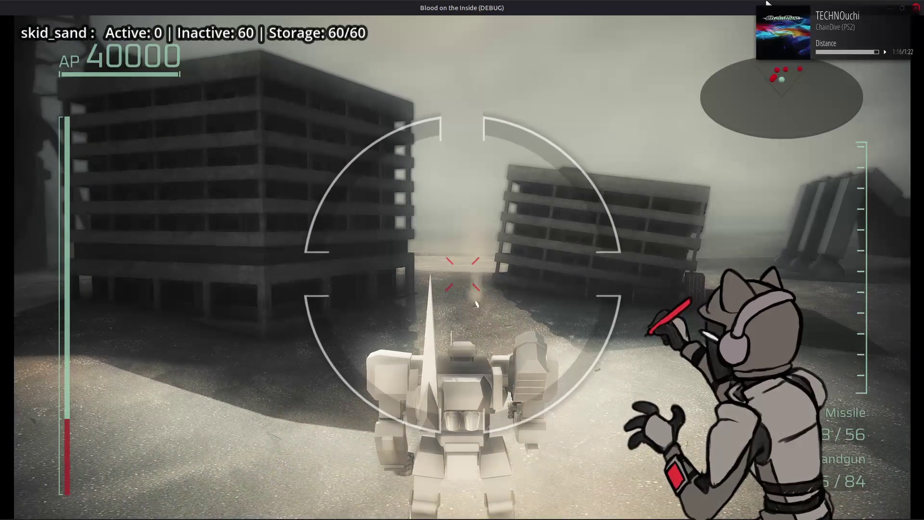
{"action": "key", "text": "space"}
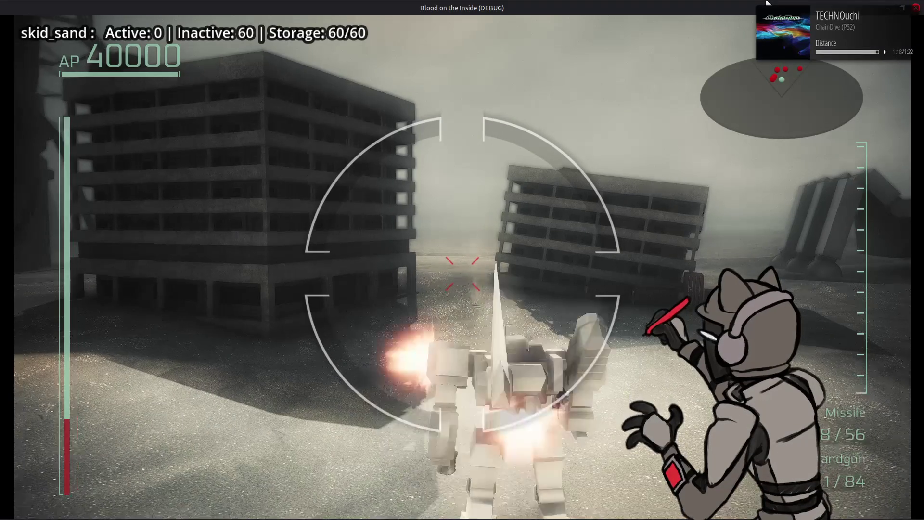
{"action": "key", "text": "a"}
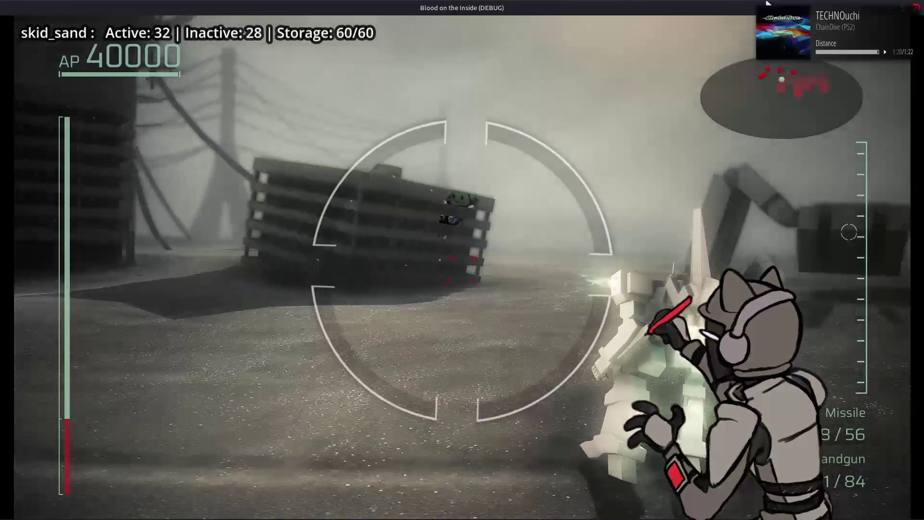
{"action": "key", "text": "d"}
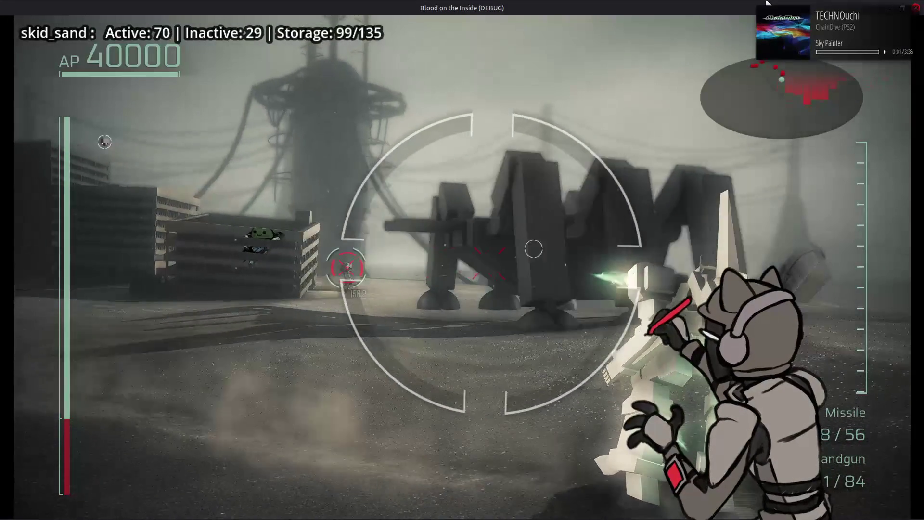
{"action": "key", "text": "d"}
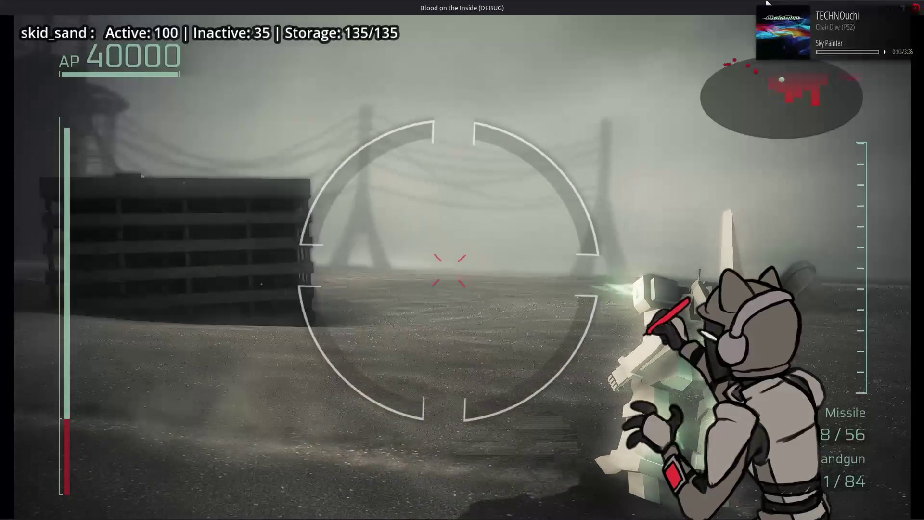
{"action": "key", "text": "a"}
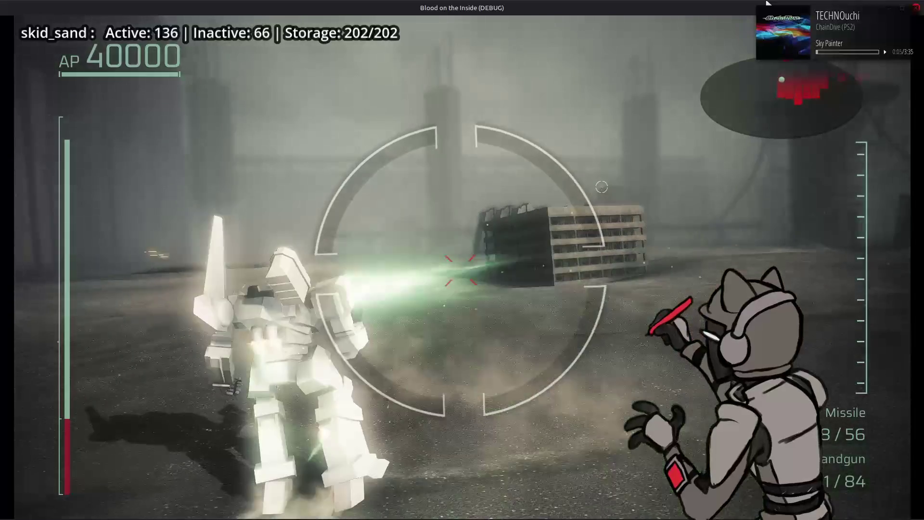
{"action": "key", "text": "a"}
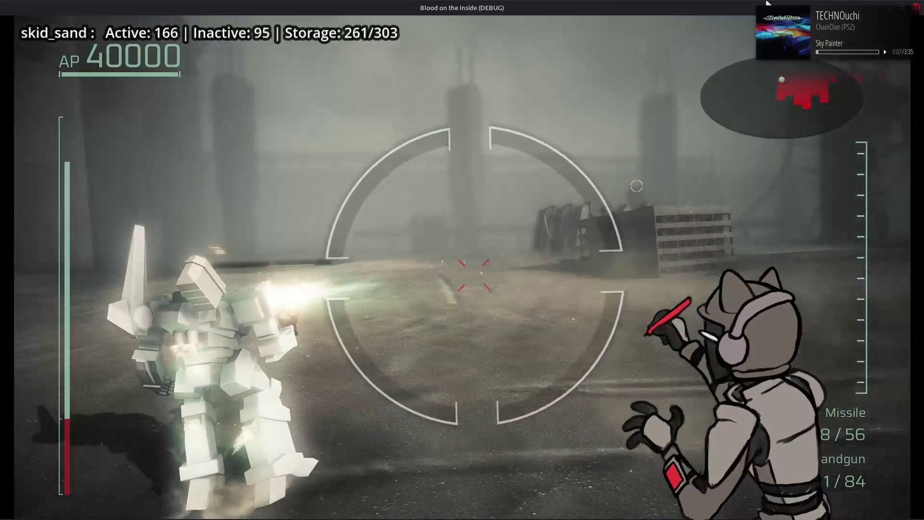
{"action": "key", "text": "d"}
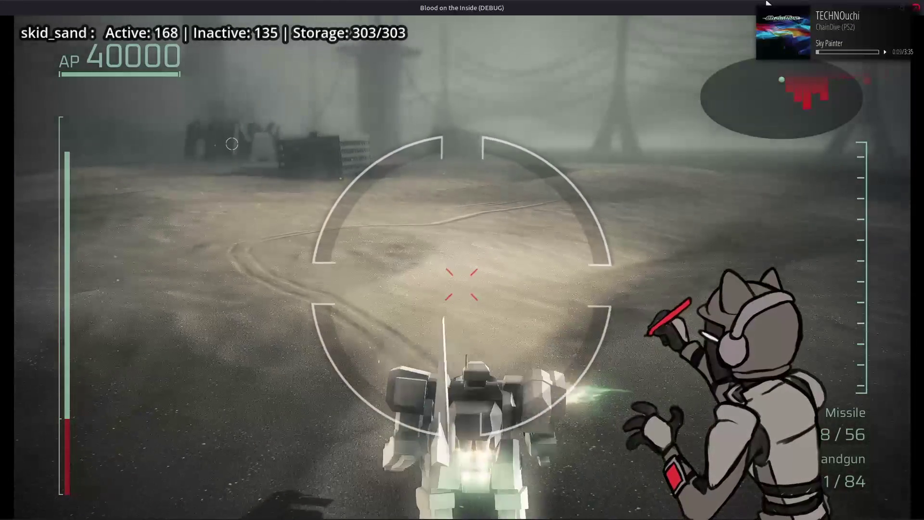
{"action": "key", "text": "a"}
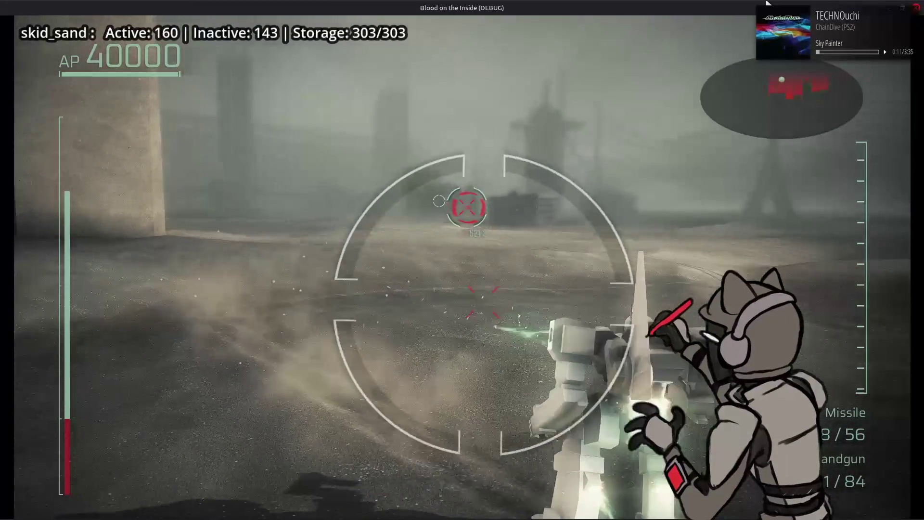
{"action": "key", "text": "a"}
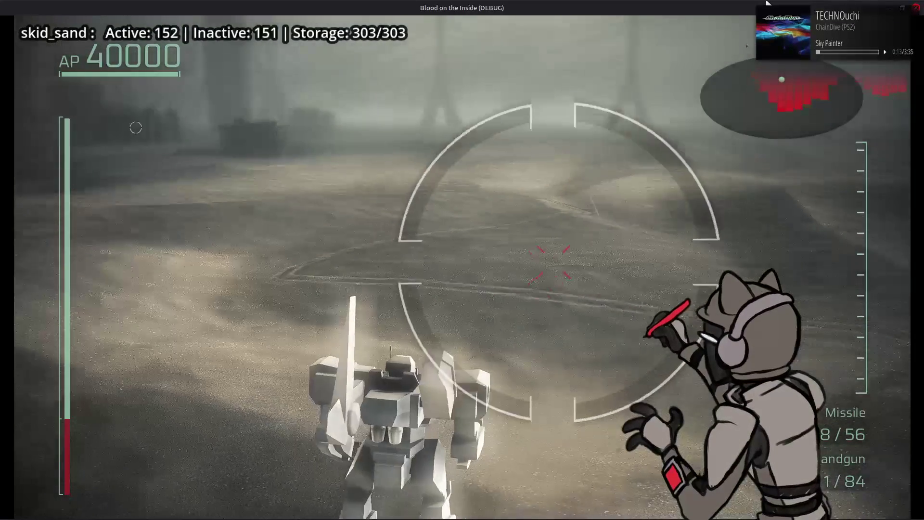
{"action": "key", "text": "d"}
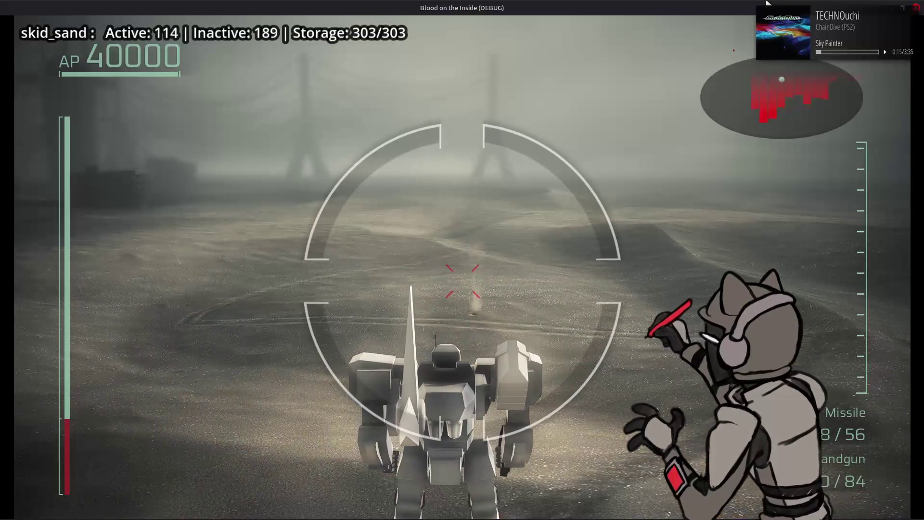
{"action": "key", "text": "a"}
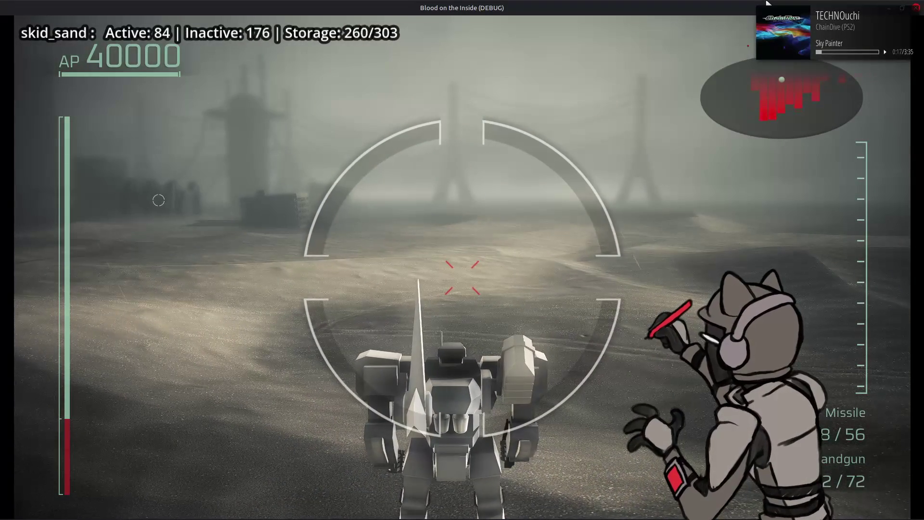
{"action": "key", "text": "a"}
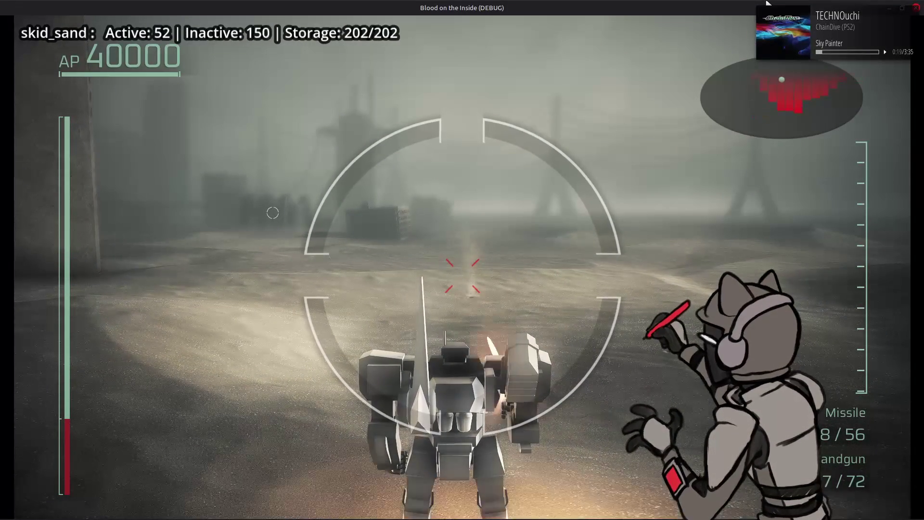
- Switch the back weapon to the Grenade Launcher in the weapon swap screen
{"action": "key", "text": "Escape"}
{"action": "key", "text": "Escape"}
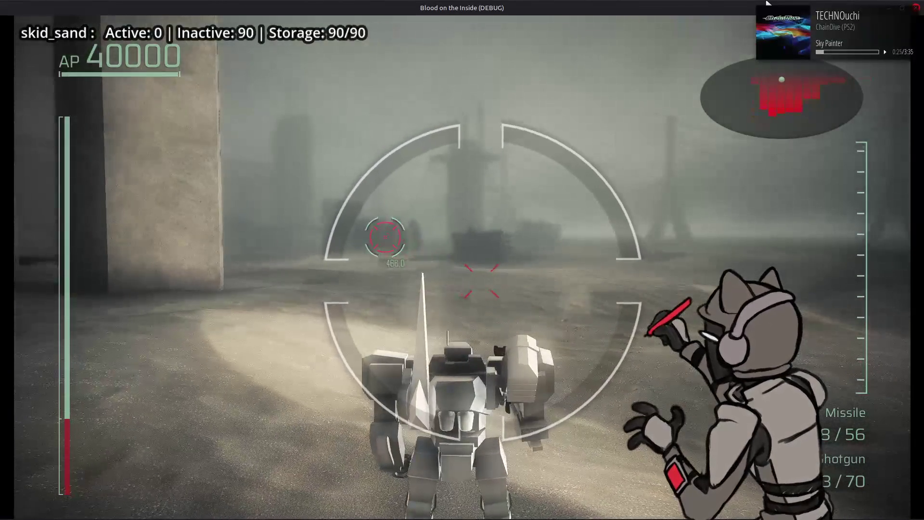
{"action": "key", "text": "Escape"}
{"action": "key", "text": "Right"}
{"action": "key", "text": "Right"}
{"action": "key", "text": "Right"}
{"action": "key", "text": "Escape"}
- Fire several grenades near the concrete pillars, then stop the game and view the debugger errors
{"action": "right_click", "coordinate": [767, 2]}
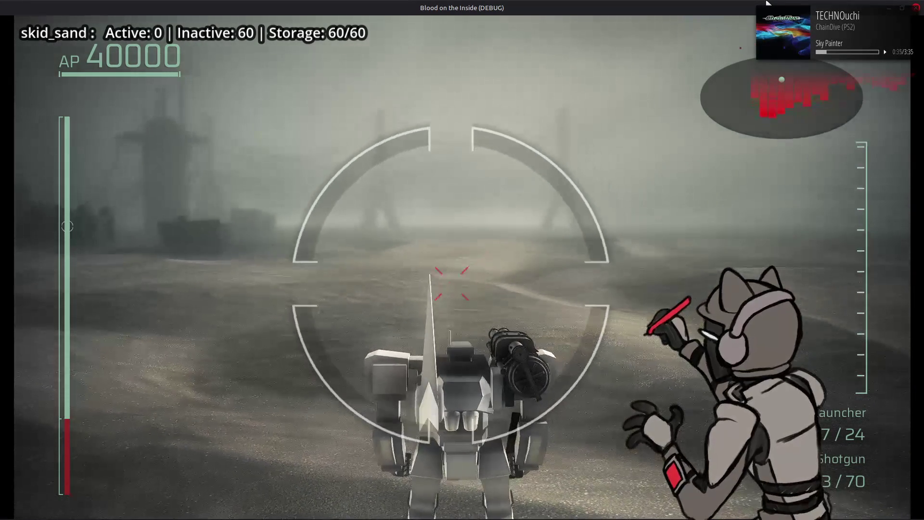
{"action": "right_click", "coordinate": [768, 3]}
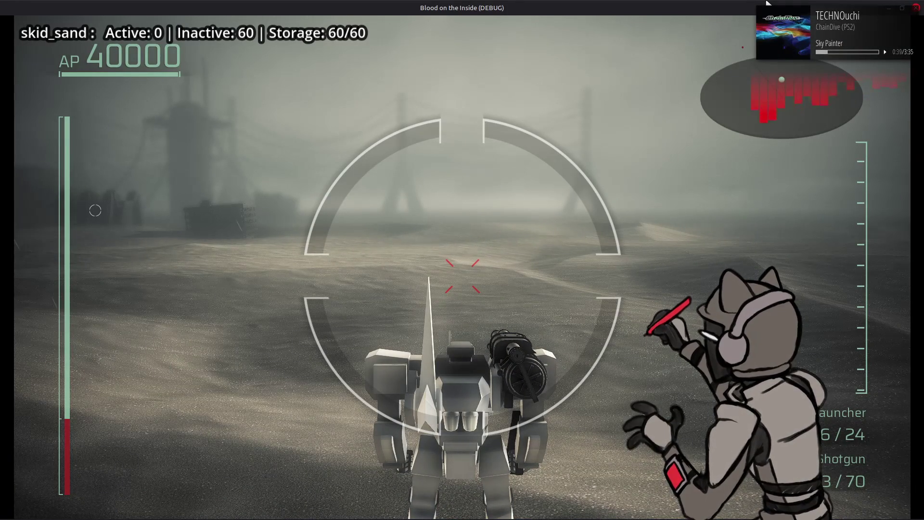
{"action": "key", "text": "w"}
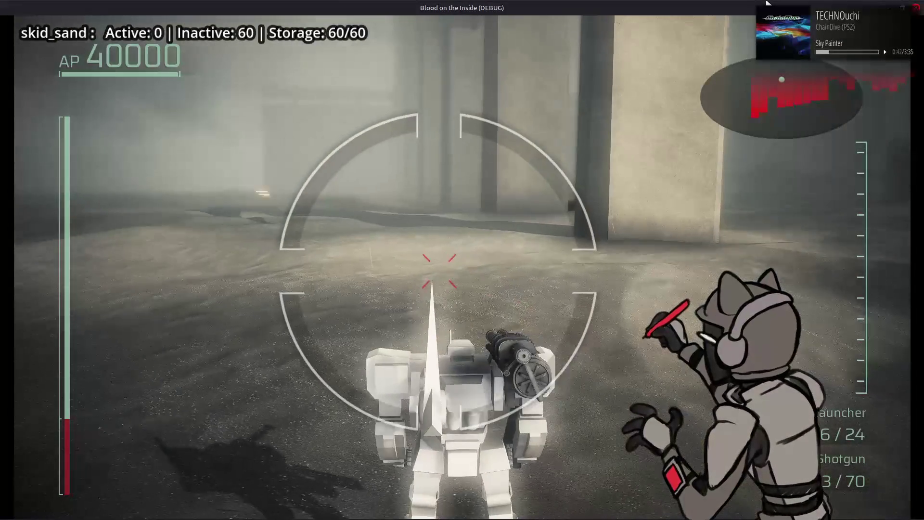
{"action": "right_click", "coordinate": [768, 2]}
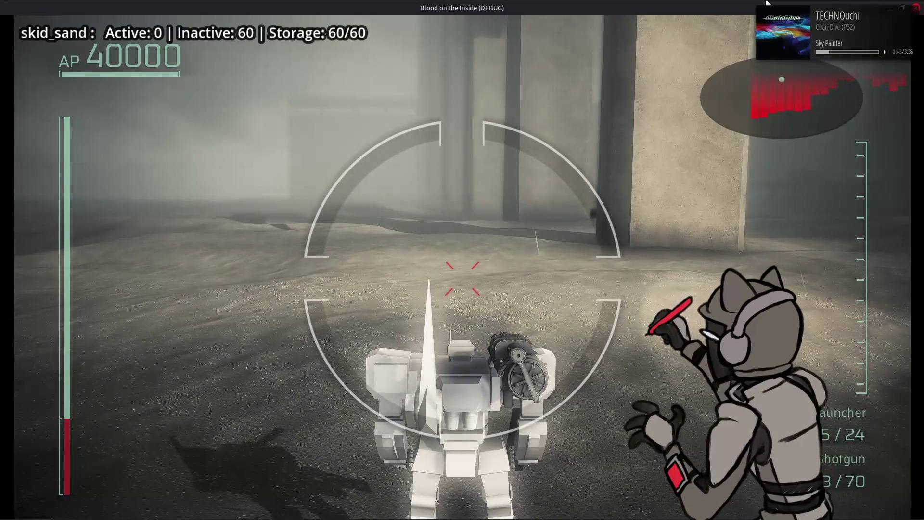
{"action": "right_click", "coordinate": [767, 2]}
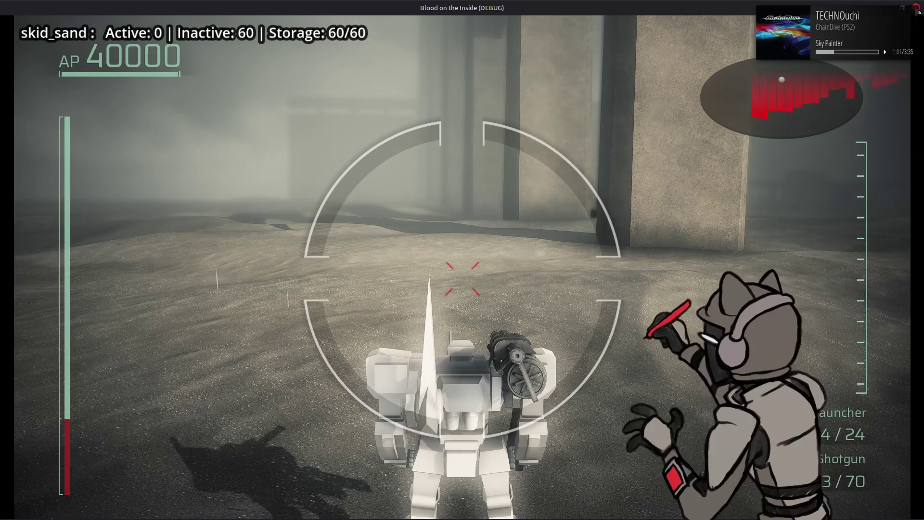
{"action": "key", "text": "F8"}
{"action": "left_click", "coordinate": [202, 513]}
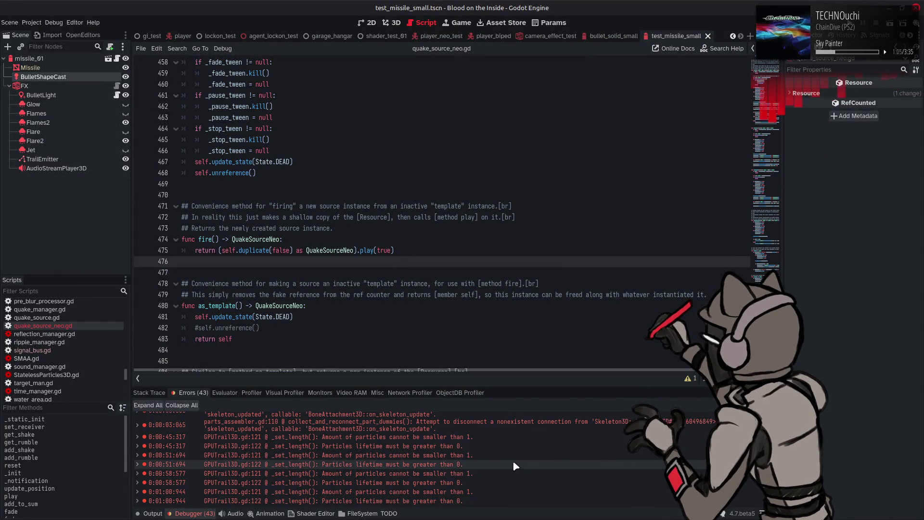
{"action": "mouse_move", "coordinate": [514, 462]}
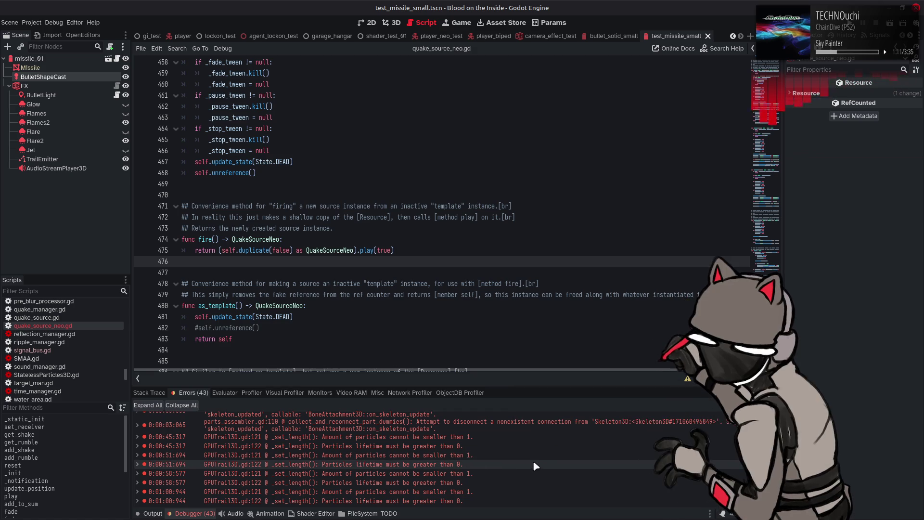
{"action": "scroll", "coordinate": [535, 464], "scroll_direction": "up", "scroll_amount": 5}
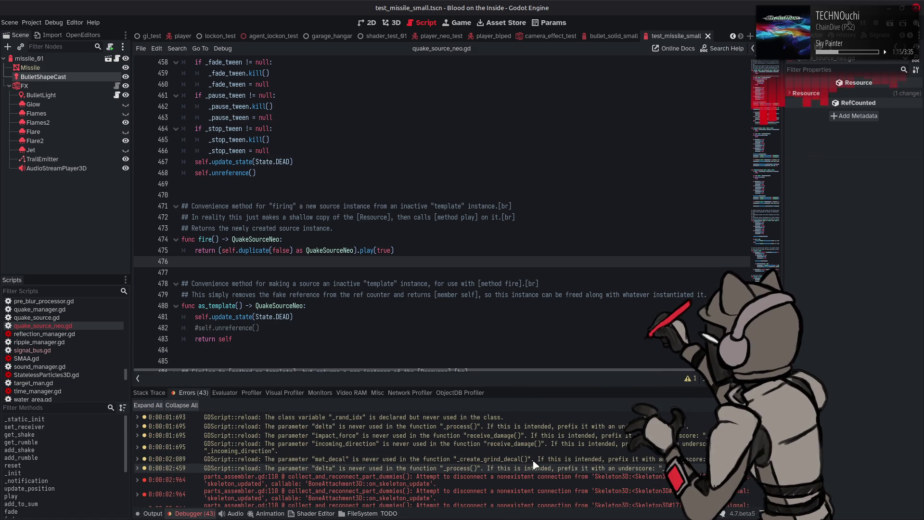
{"action": "left_click", "coordinate": [154, 514]}
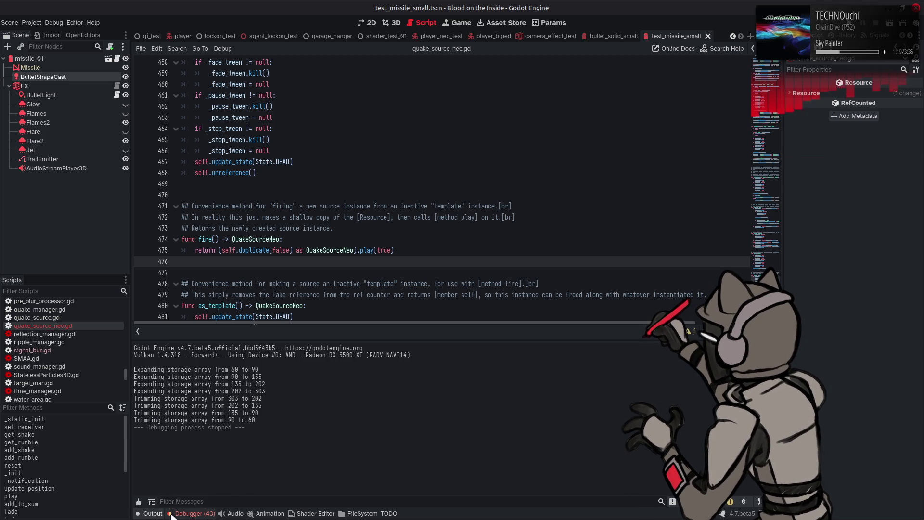
{"action": "left_click", "coordinate": [186, 514]}
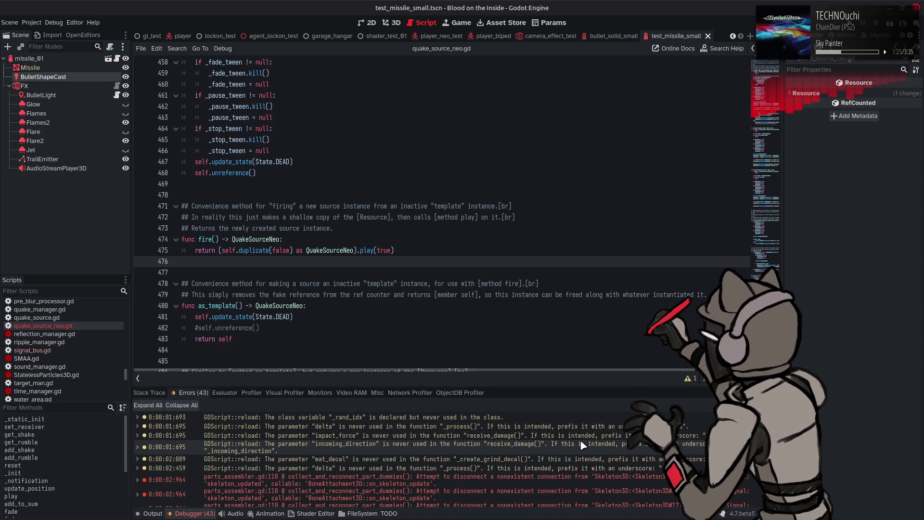
{"action": "scroll", "coordinate": [579, 440], "scroll_direction": "up", "scroll_amount": 2}
{"action": "scroll", "coordinate": [580, 440], "scroll_direction": "up", "scroll_amount": 5}
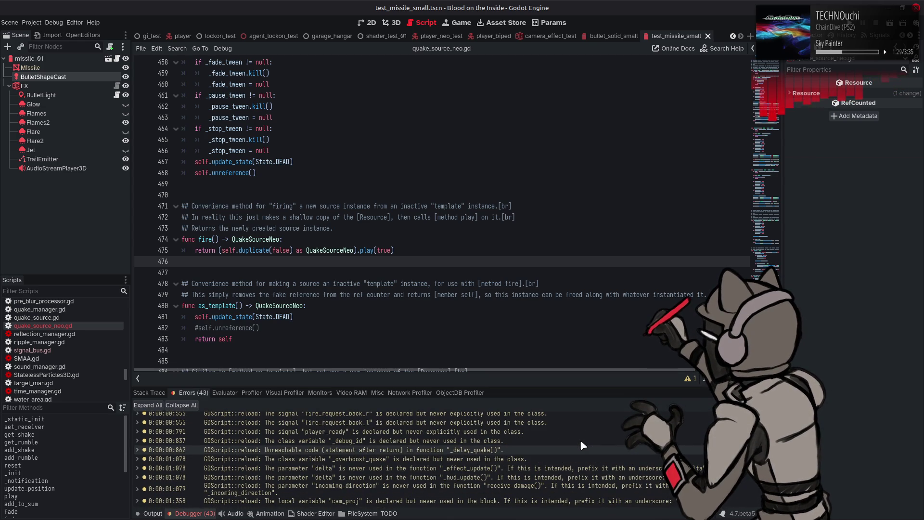
{"action": "mouse_move", "coordinate": [580, 439]}
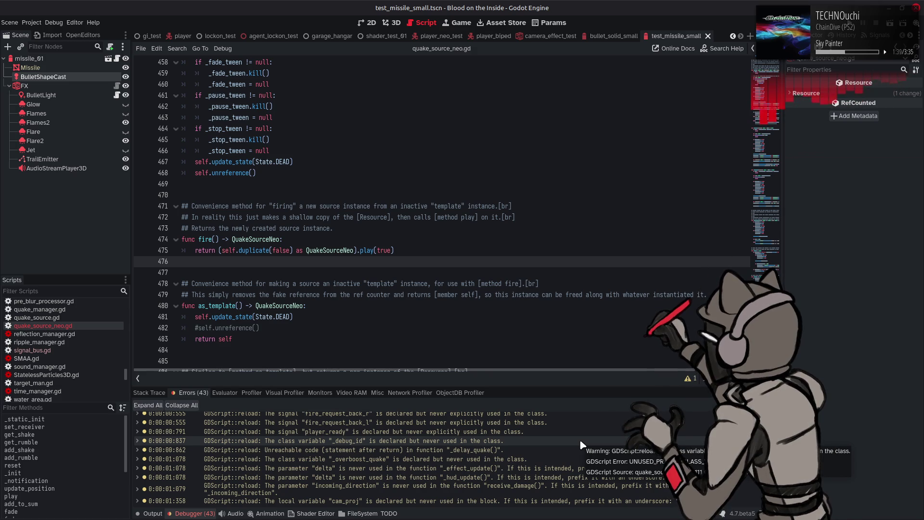
{"action": "left_click", "coordinate": [206, 508]}
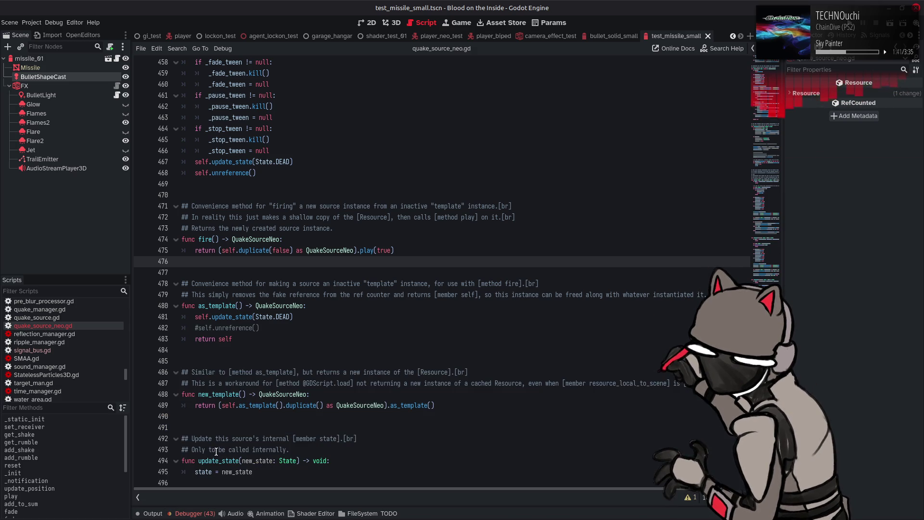
{"action": "scroll", "coordinate": [73, 337], "scroll_direction": "up", "scroll_amount": 10}
{"action": "scroll", "coordinate": [70, 336], "scroll_direction": "down", "scroll_amount": 5}
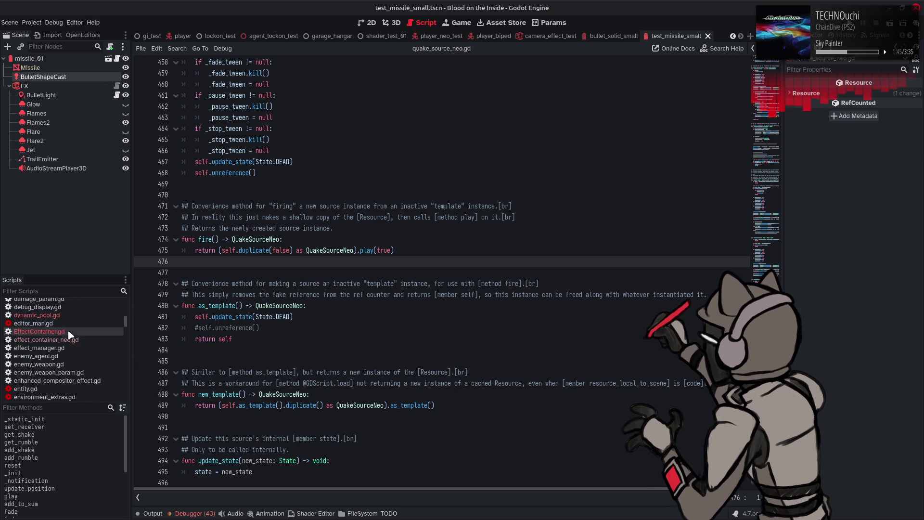
- In EffectContainer.gd, delete the 0.0 argument so fade_down takes only 0.167
{"action": "left_click", "coordinate": [103, 332]}
{"action": "left_click", "coordinate": [368, 280]}
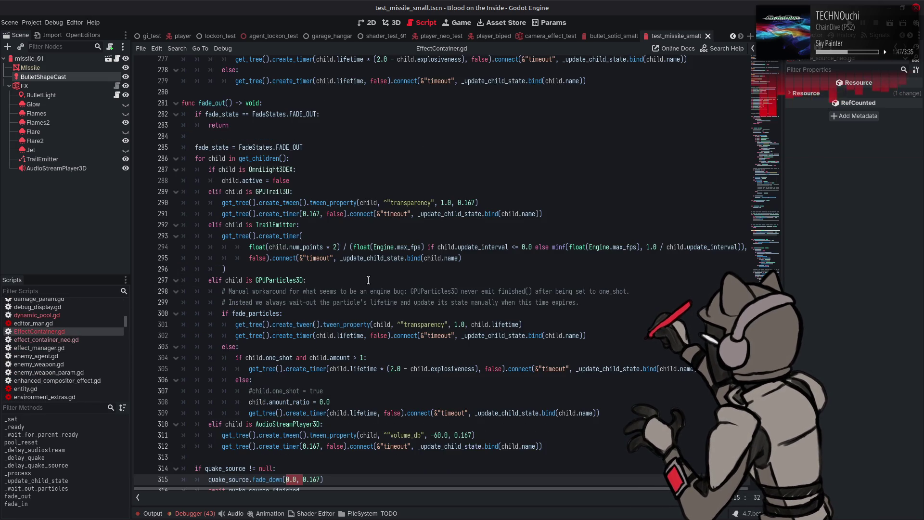
{"action": "scroll", "coordinate": [368, 280], "scroll_direction": "down", "scroll_amount": 3}
{"action": "key", "text": "Delete"}
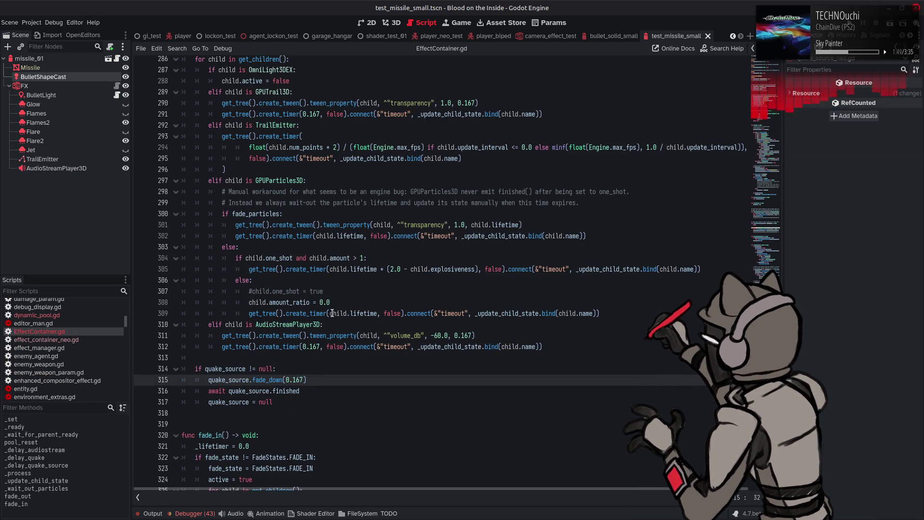
- Uncomment the deferred self.reparent to EffectMan on line 133 and run the game
{"action": "scroll", "coordinate": [332, 313], "scroll_direction": "up", "scroll_amount": 18}
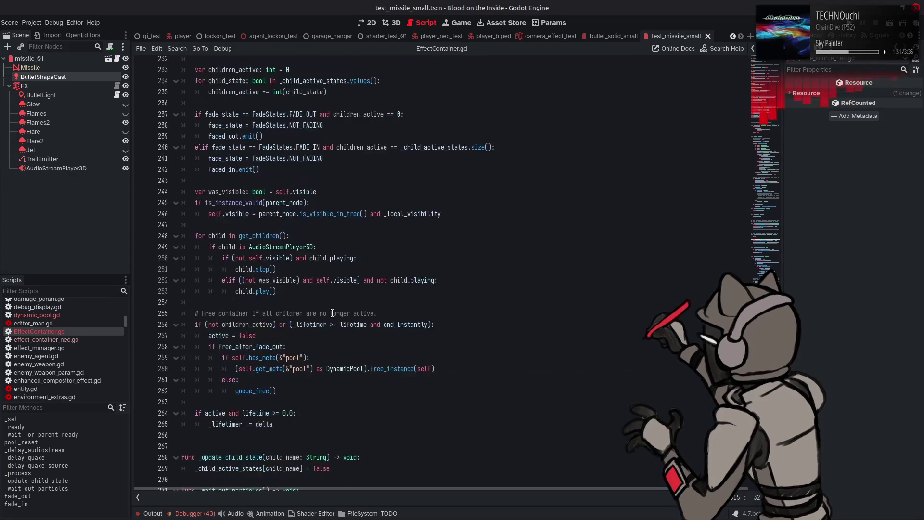
{"action": "scroll", "coordinate": [332, 313], "scroll_direction": "up", "scroll_amount": 20}
{"action": "scroll", "coordinate": [332, 314], "scroll_direction": "up", "scroll_amount": 9}
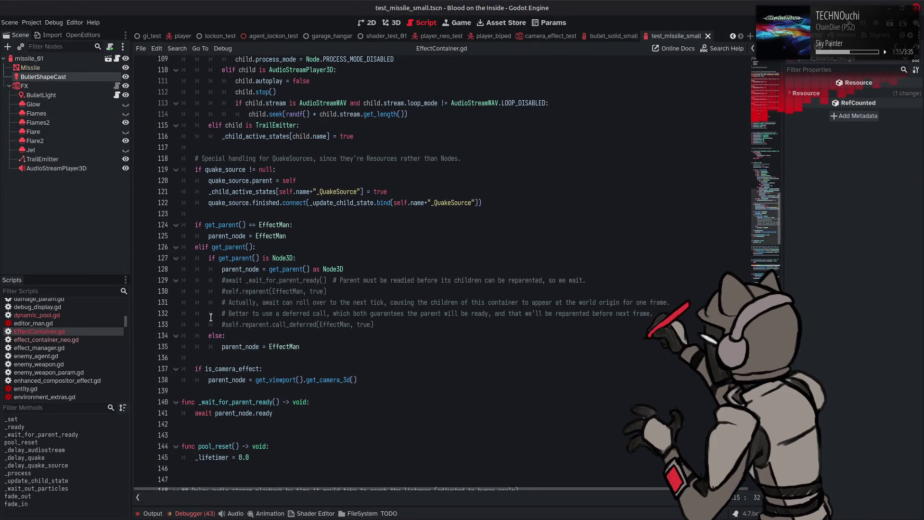
{"action": "left_click", "coordinate": [223, 324]}
{"action": "key", "text": "BackSpace"}
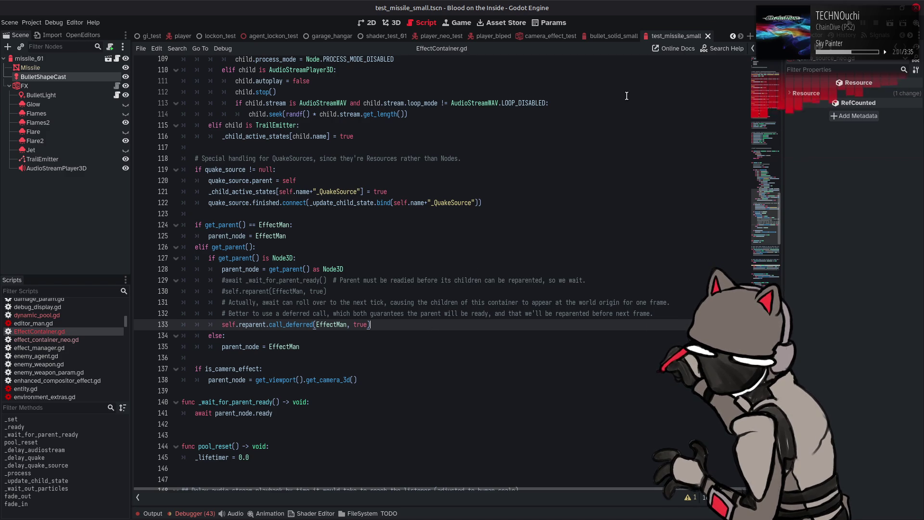
{"action": "key", "text": "F6"}
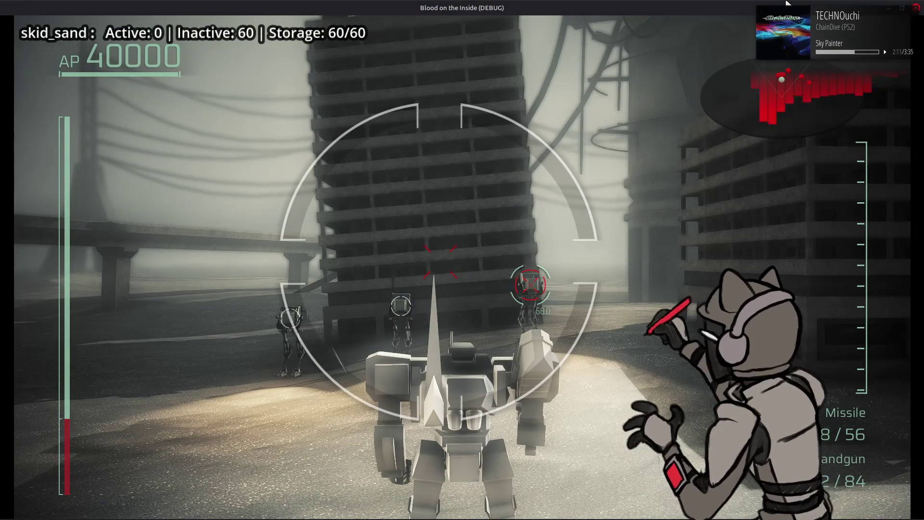
- Drive the mech forward across the battlefield while firing at enemies
{"action": "key", "text": "w"}
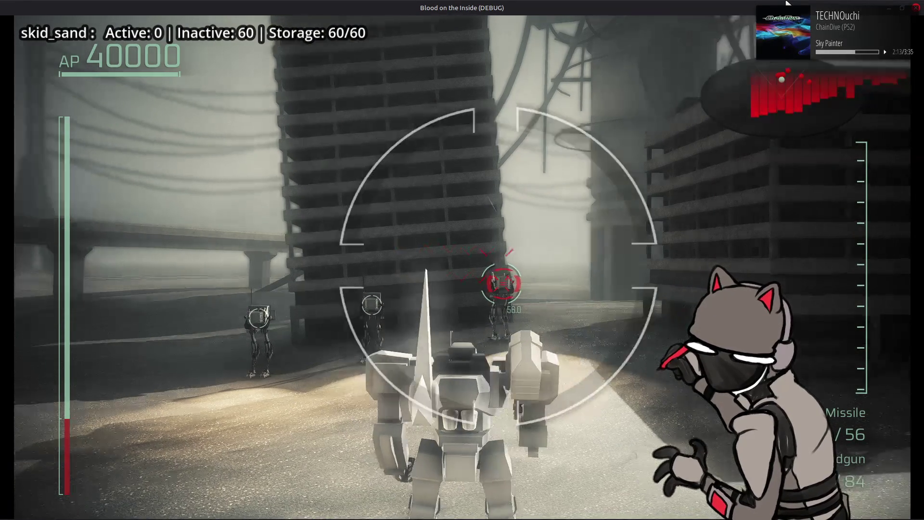
{"action": "key", "text": "w"}
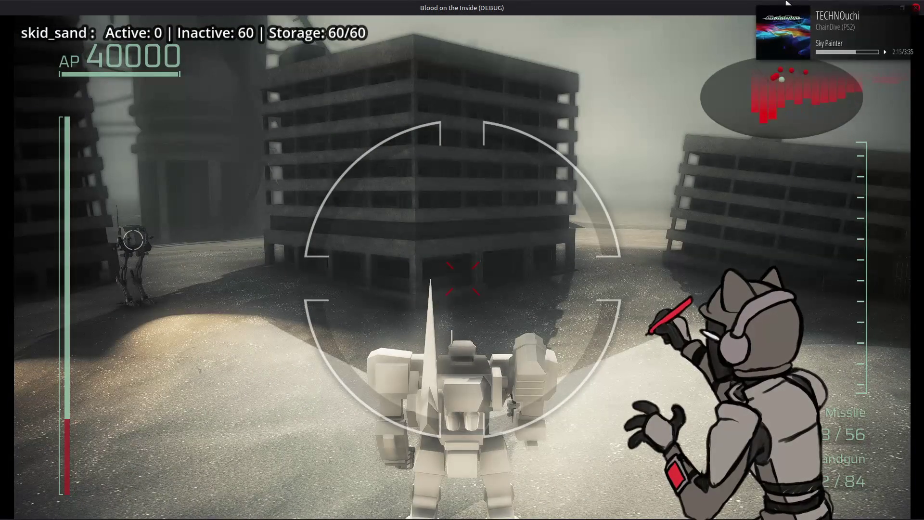
{"action": "key", "text": "w"}
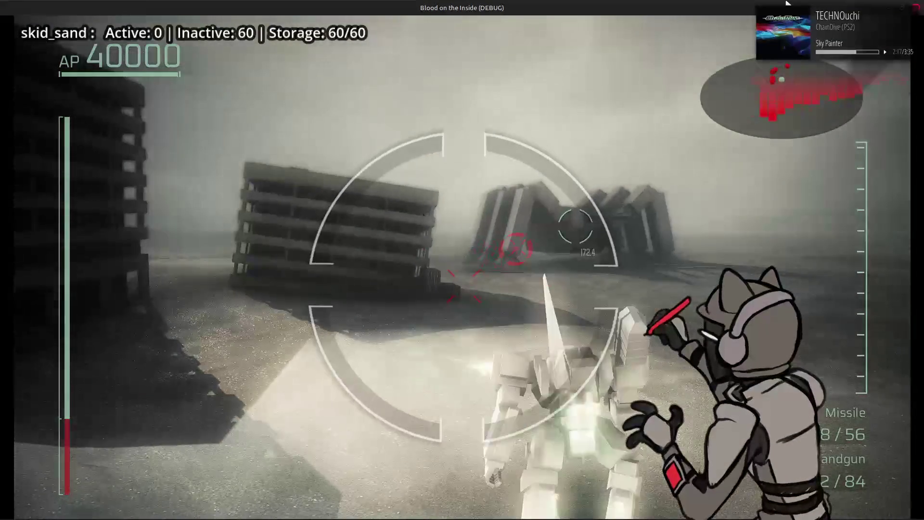
{"action": "key", "text": "w"}
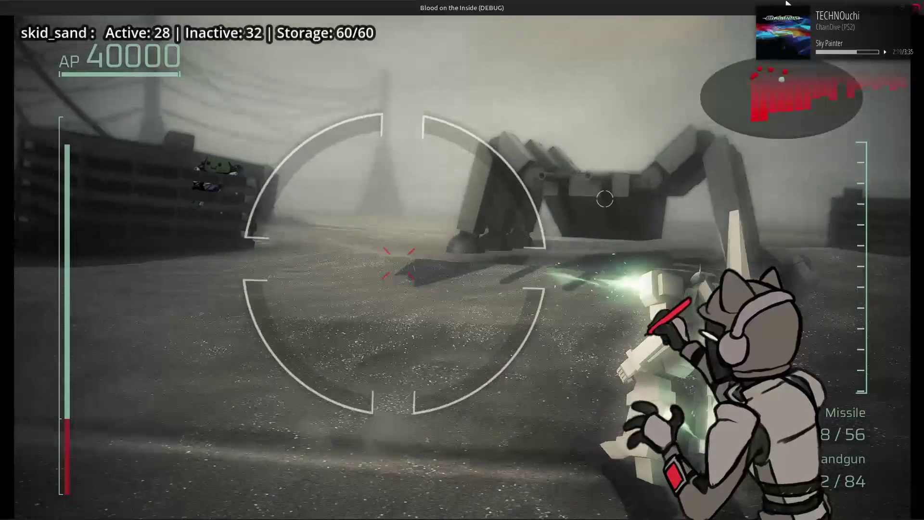
{"action": "key", "text": "w"}
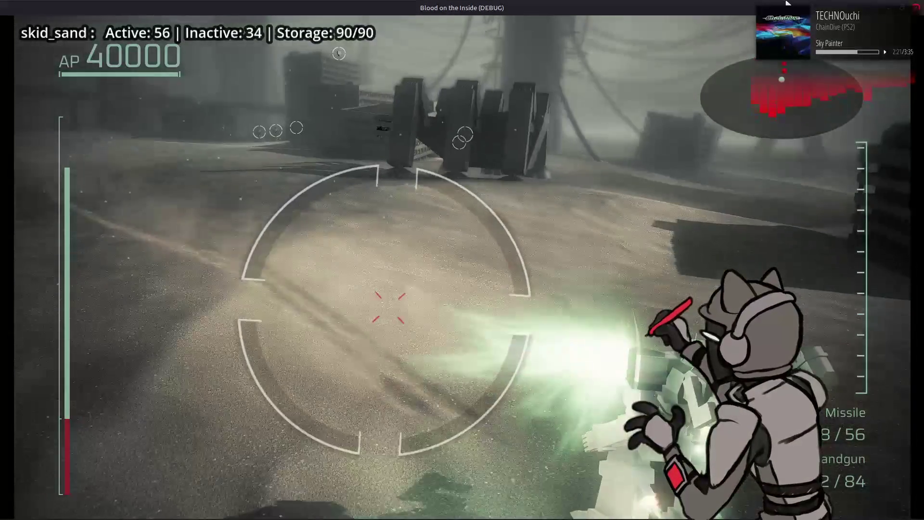
{"action": "key", "text": "w"}
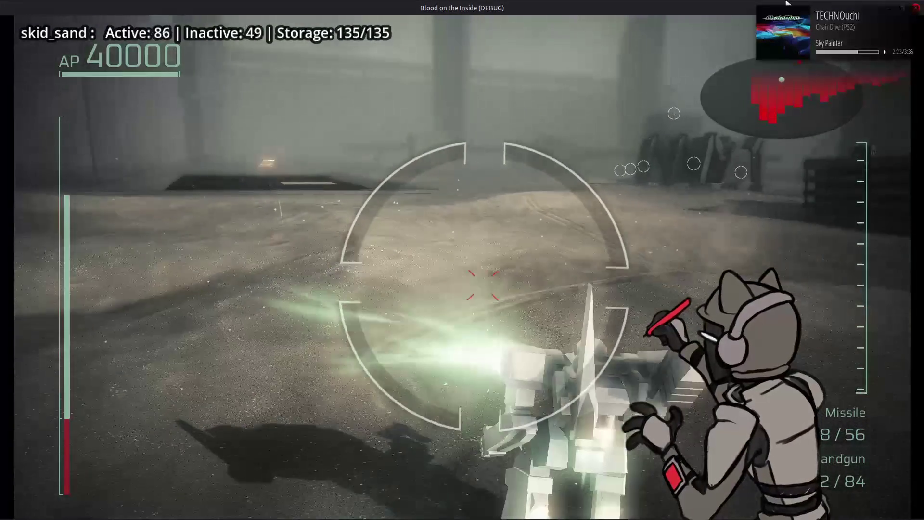
{"action": "key", "text": "w"}
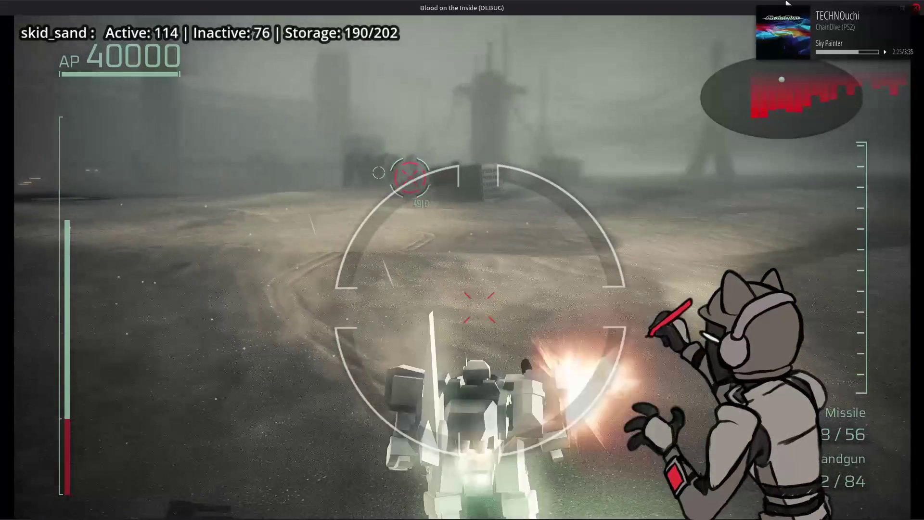
{"action": "key", "text": "w"}
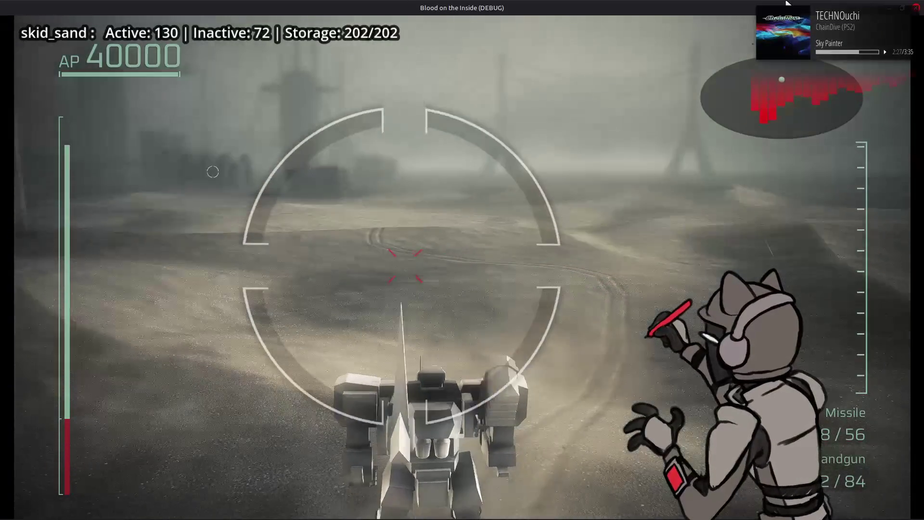
{"action": "key", "text": "w"}
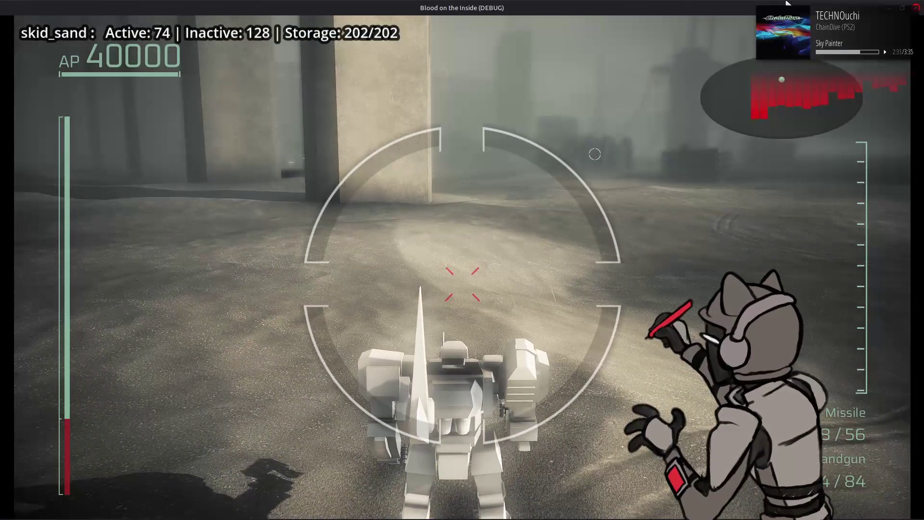
- Switch the back weapon to the launcher and fire it at the pillars and tower
{"action": "key", "text": "Escape"}
{"action": "key", "text": "Right"}
{"action": "key", "text": "Right"}
{"action": "key", "text": "Right"}
{"action": "key", "text": "Escape"}
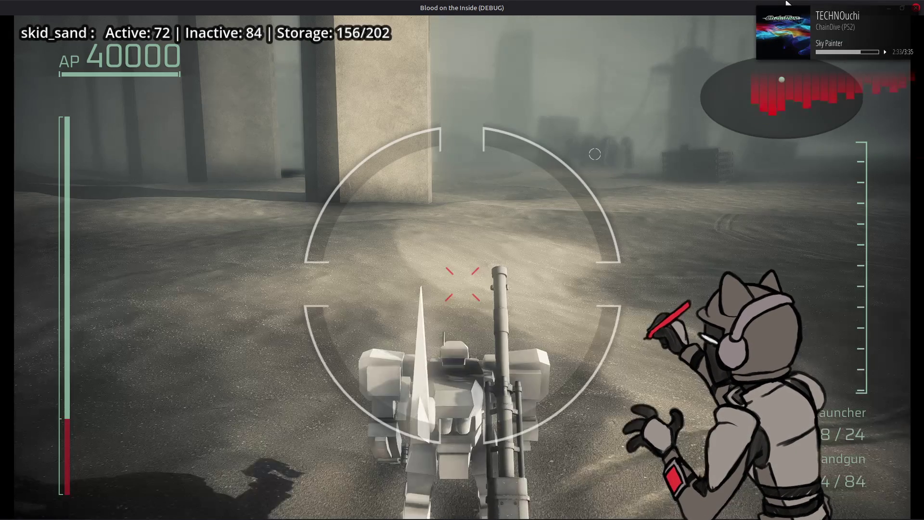
{"action": "key", "text": "w"}
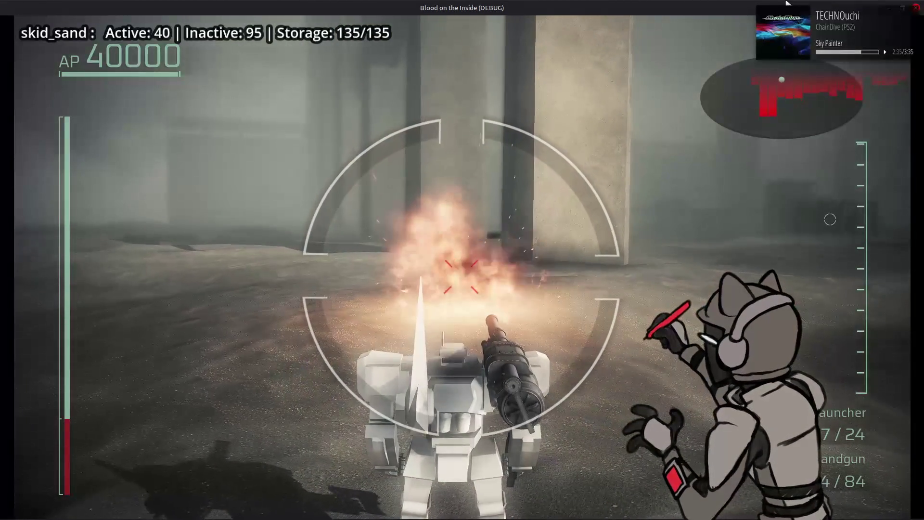
{"action": "key", "text": "a"}
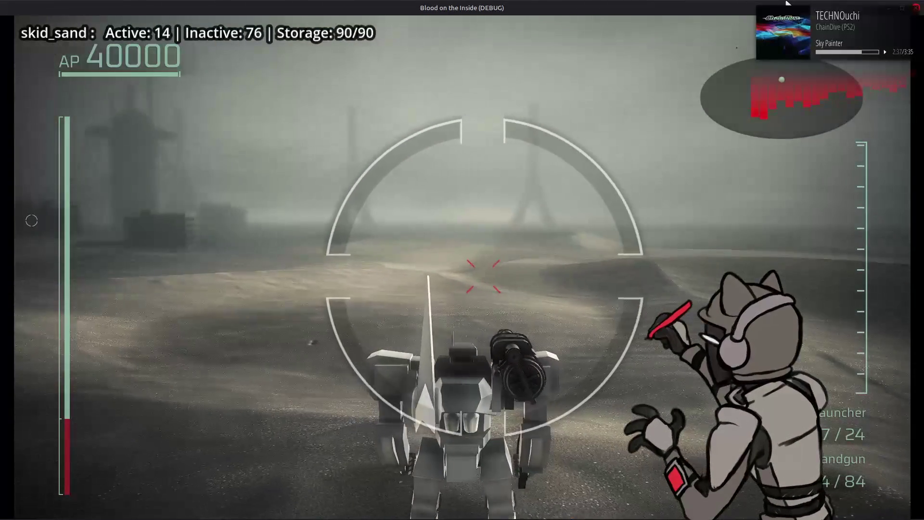
{"action": "key", "text": "d"}
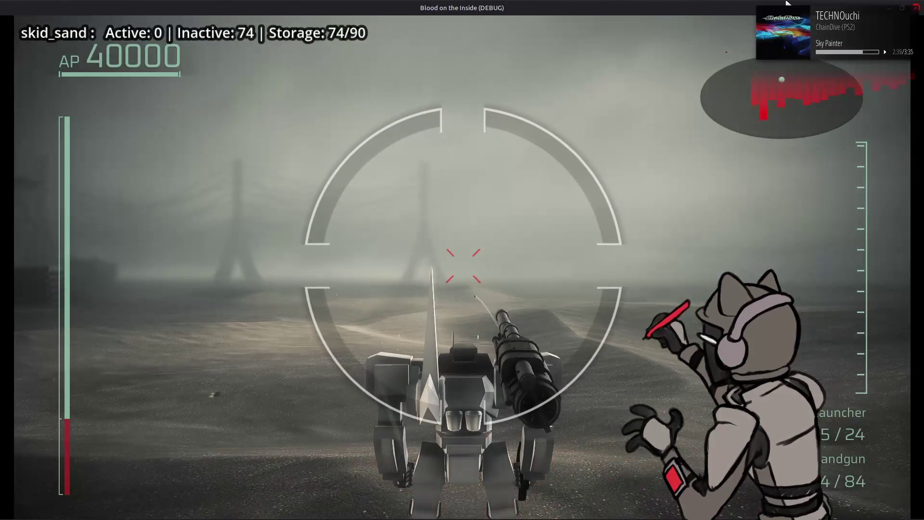
{"action": "key", "text": "a"}
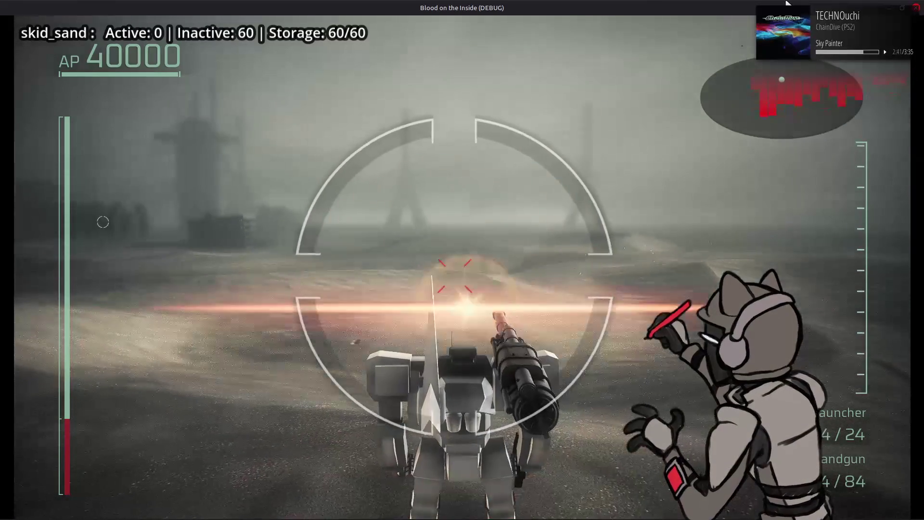
{"action": "key", "text": "d"}
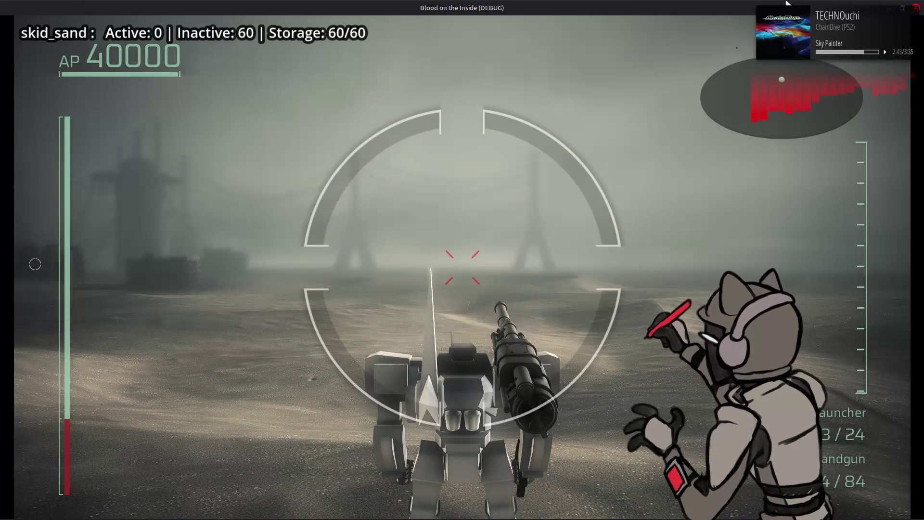
{"action": "key", "text": "a"}
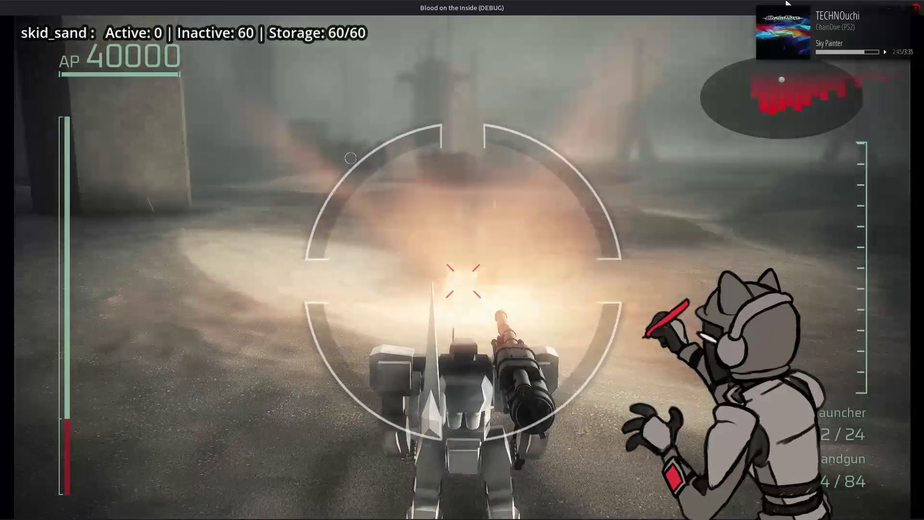
{"action": "key", "text": "a"}
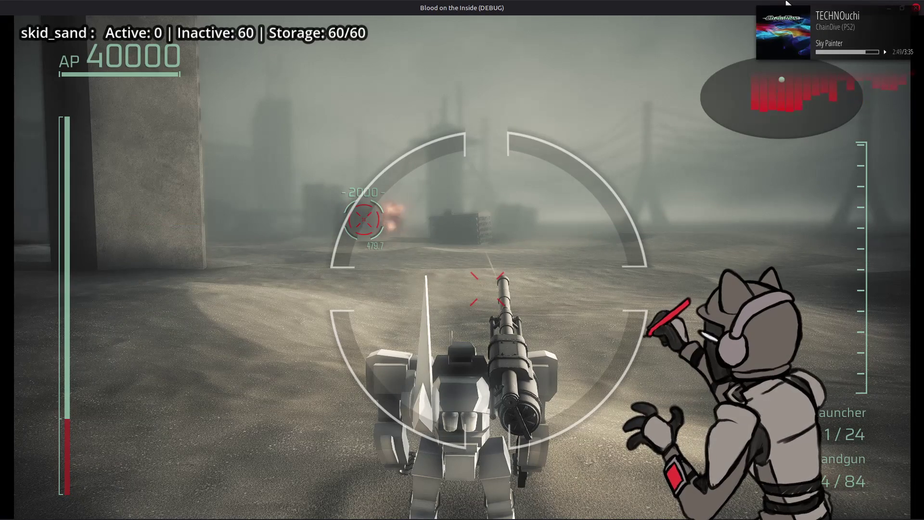
{"action": "key", "text": "a"}
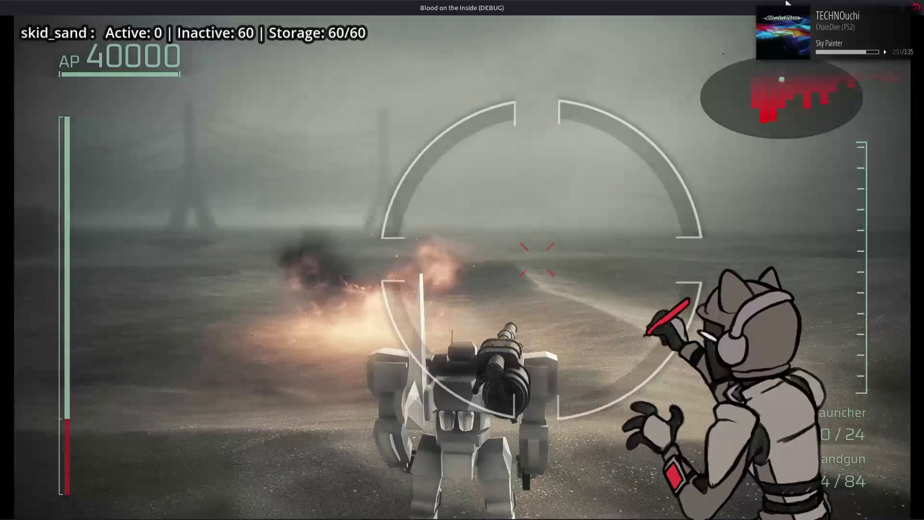
{"action": "key", "text": "d"}
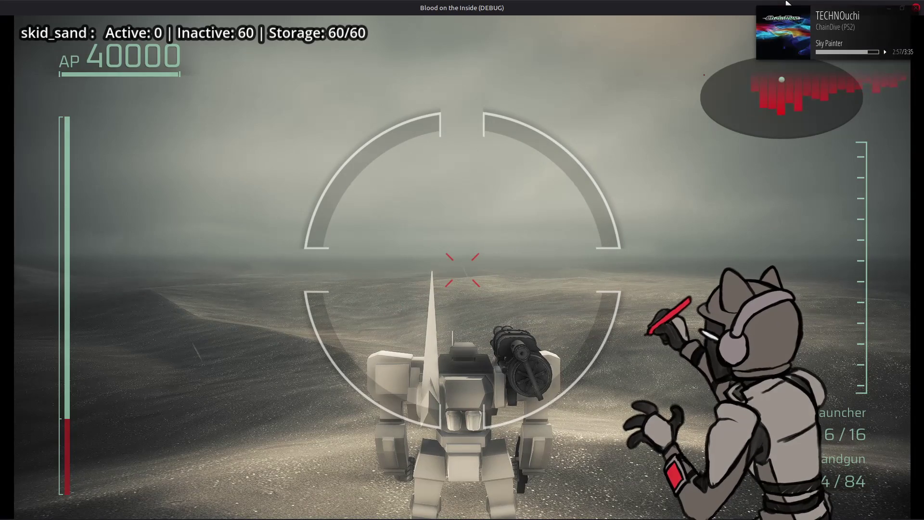
- Keep firing launcher rounds until ammo reaches 1/8, then close the game window
{"action": "key", "text": "space"}
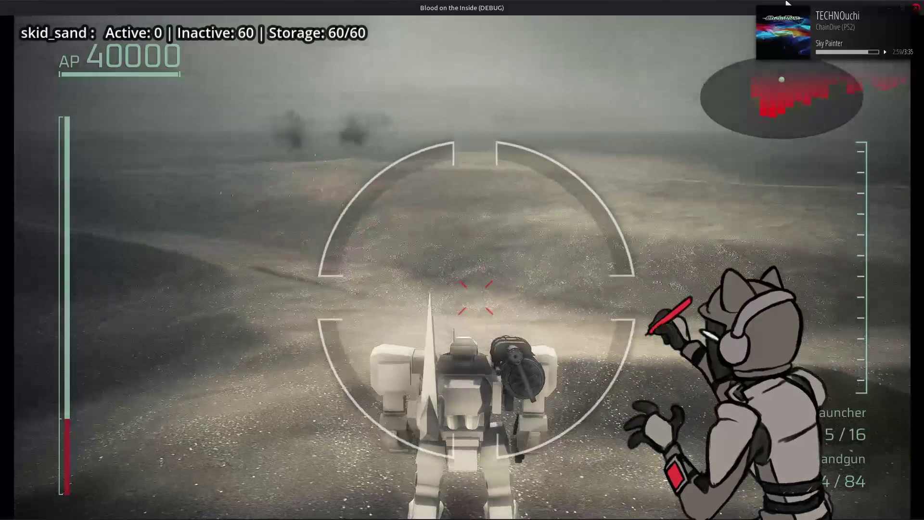
{"action": "key", "text": "space"}
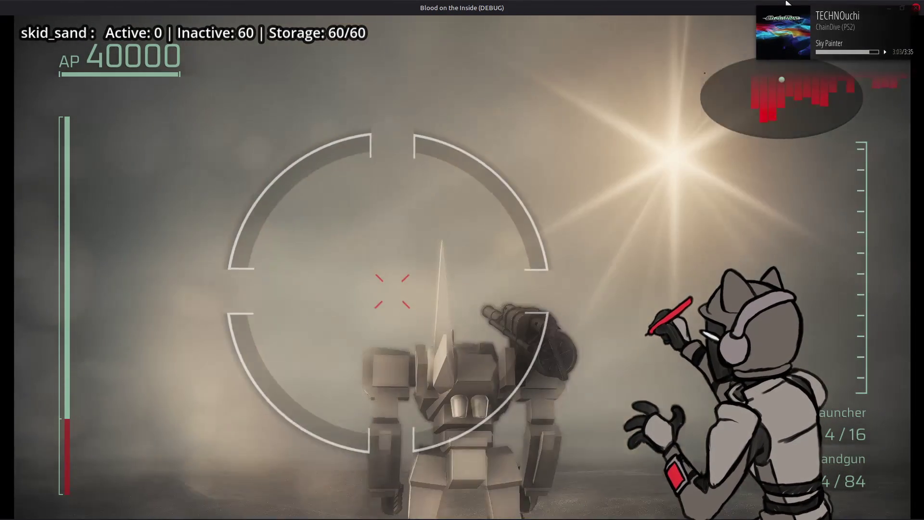
{"action": "key", "text": "space"}
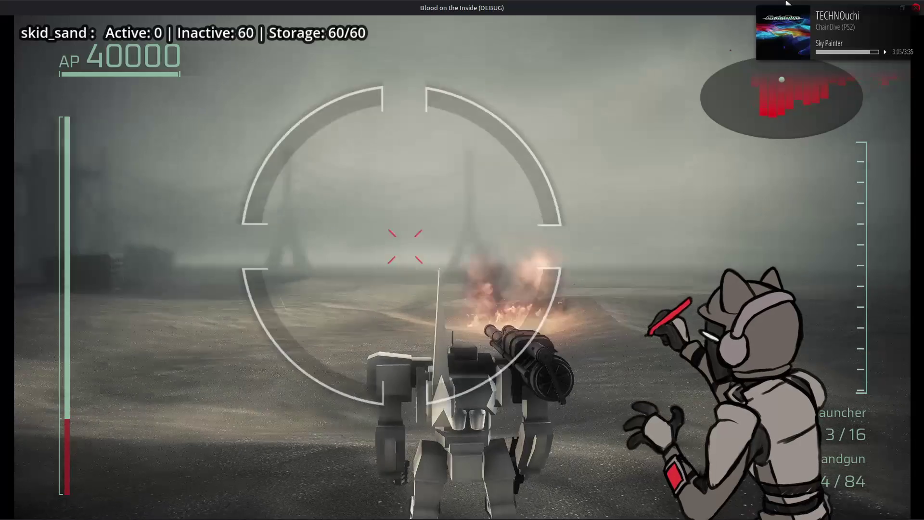
{"action": "key", "text": "space"}
{"action": "key", "text": "space"}
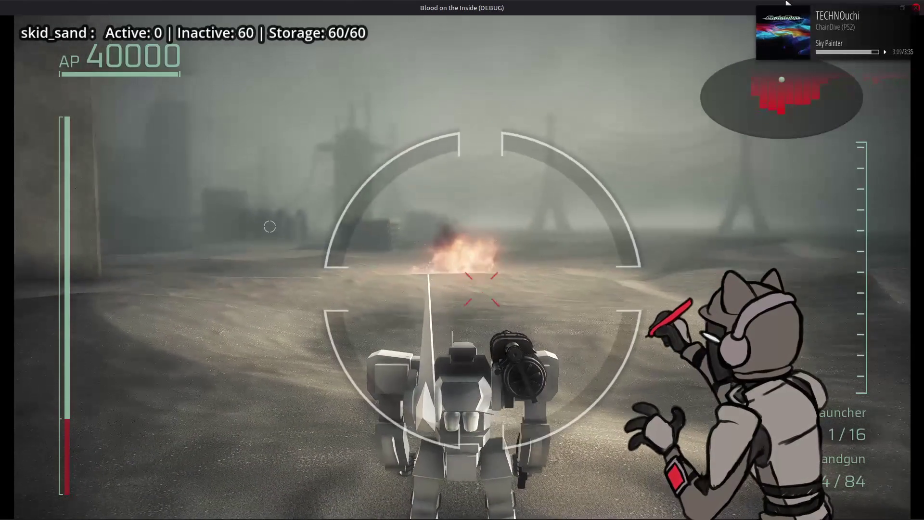
{"action": "key", "text": "space"}
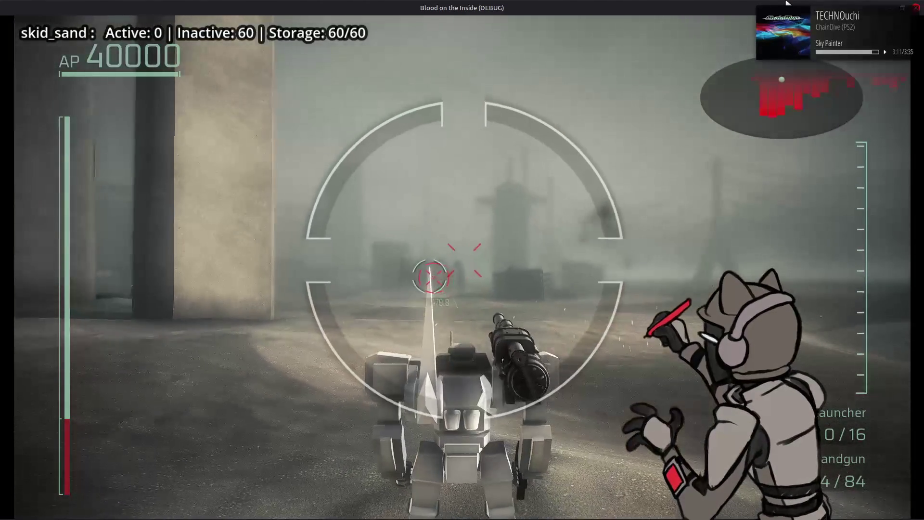
{"action": "key", "text": "space"}
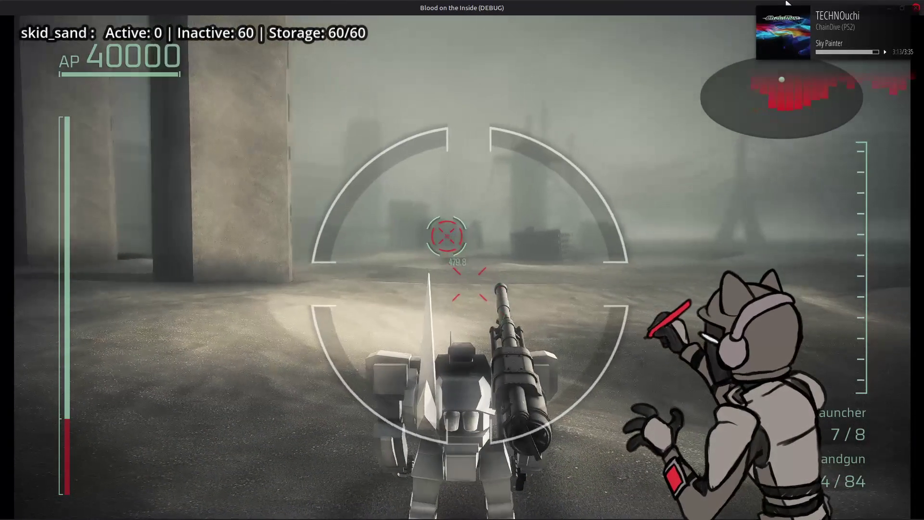
{"action": "key", "text": "space"}
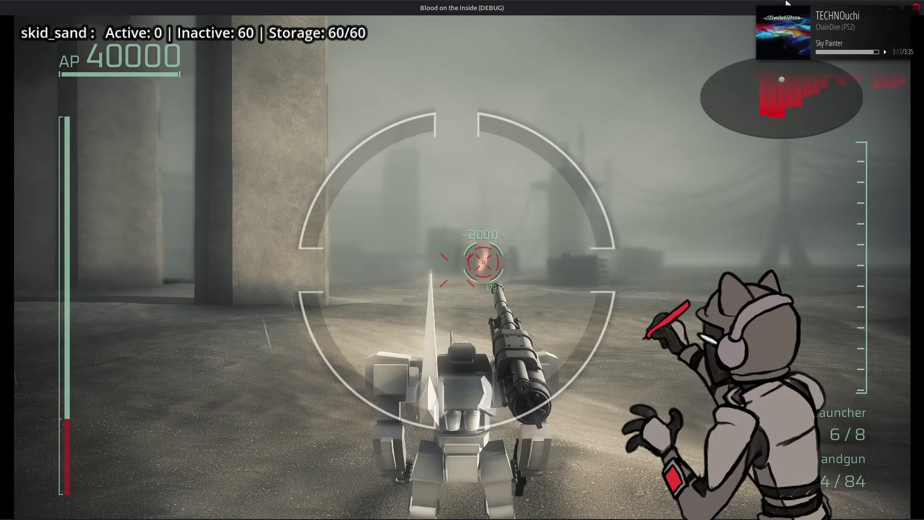
{"action": "key", "text": "space"}
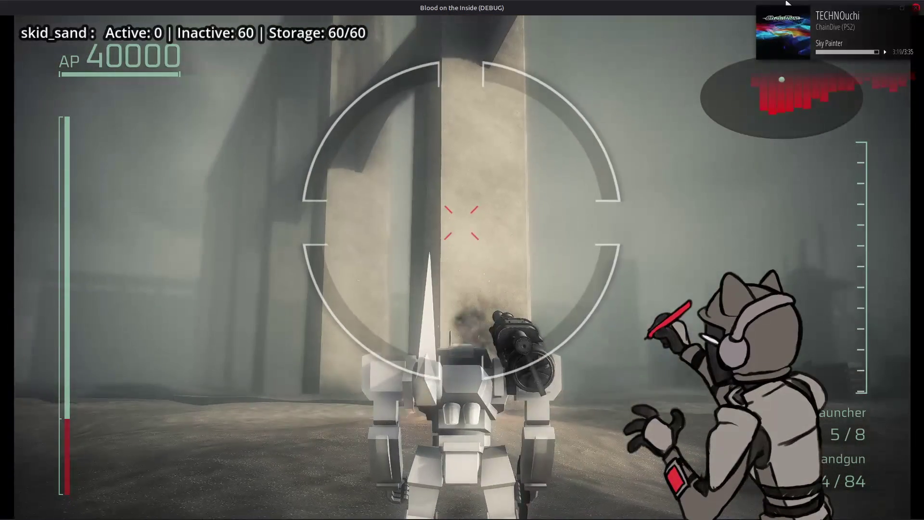
{"action": "key", "text": "space"}
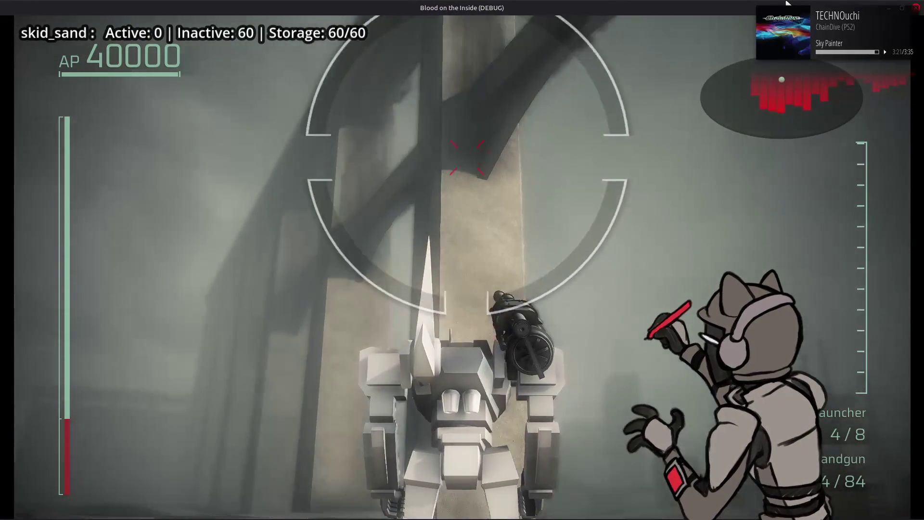
{"action": "key", "text": "space"}
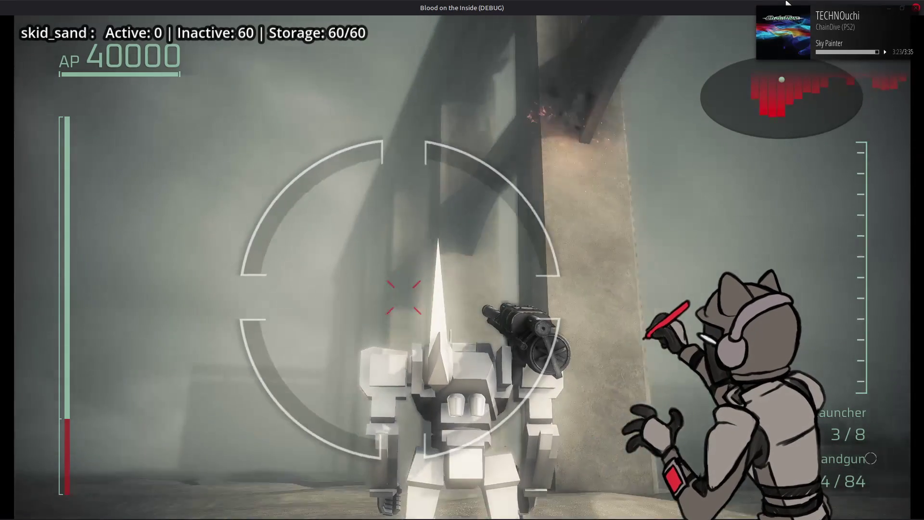
{"action": "key", "text": "space"}
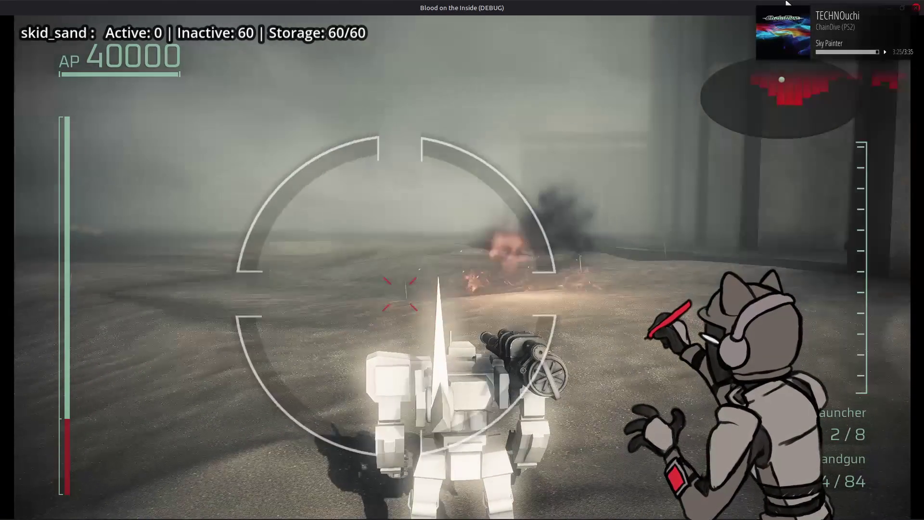
{"action": "key", "text": "space"}
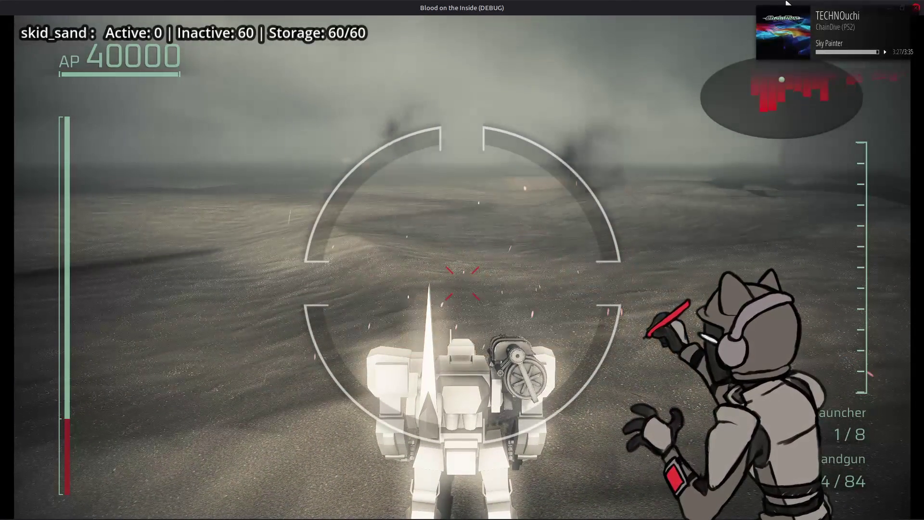
{"action": "left_click", "coordinate": [916, 8]}
- Find a GPUTrail3D.gd:122 particle lifetime error in the debugger list and jump to that line
{"action": "scroll", "coordinate": [409, 455], "scroll_direction": "down", "scroll_amount": 10}
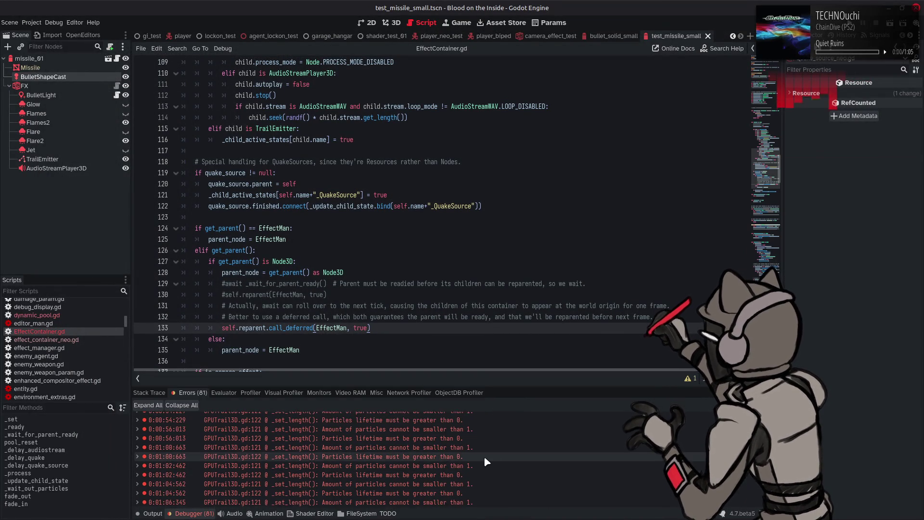
{"action": "scroll", "coordinate": [487, 455], "scroll_direction": "up", "scroll_amount": 15}
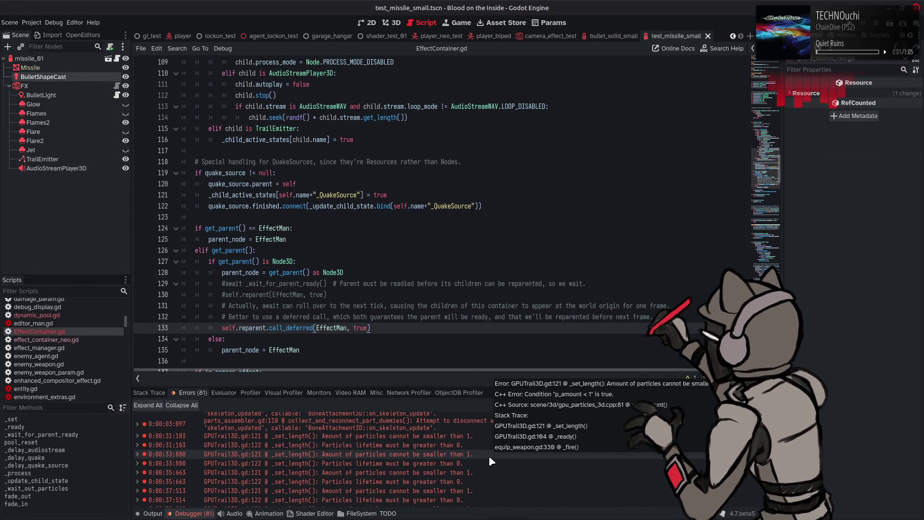
{"action": "scroll", "coordinate": [489, 456], "scroll_direction": "up", "scroll_amount": 2}
{"action": "mouse_move", "coordinate": [491, 462]}
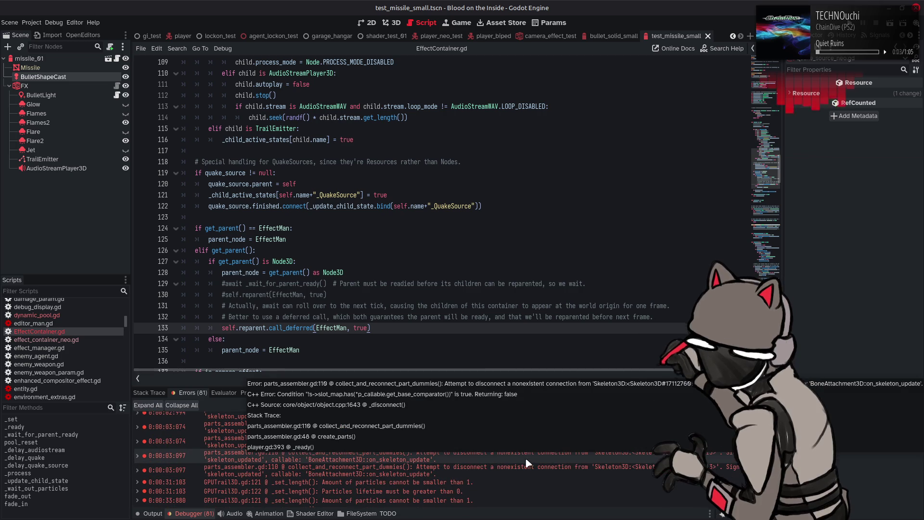
{"action": "scroll", "coordinate": [549, 464], "scroll_direction": "up", "scroll_amount": 10}
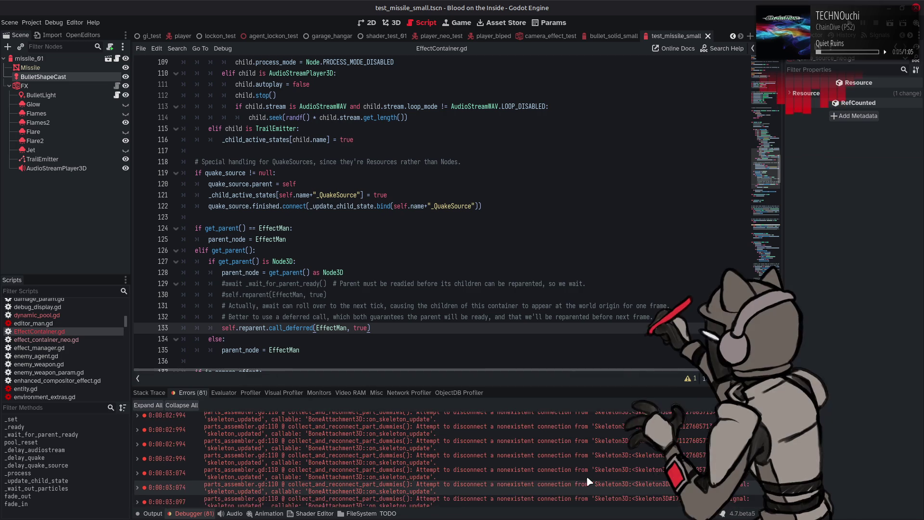
{"action": "scroll", "coordinate": [578, 465], "scroll_direction": "down", "scroll_amount": 5}
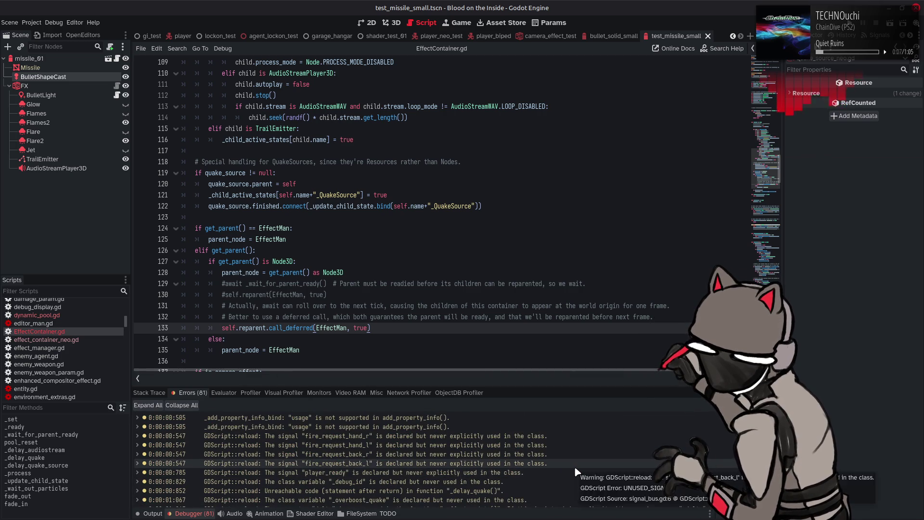
{"action": "scroll", "coordinate": [572, 465], "scroll_direction": "down", "scroll_amount": 15}
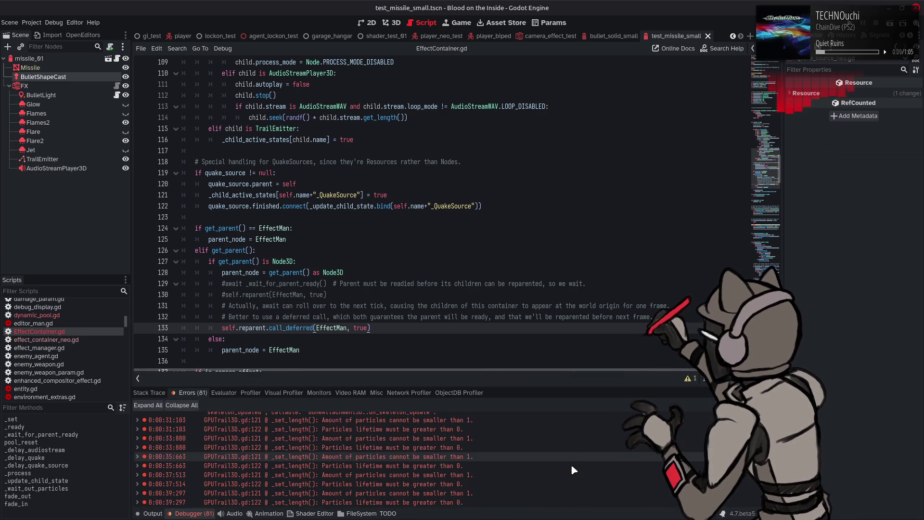
{"action": "double_click", "coordinate": [570, 464]}
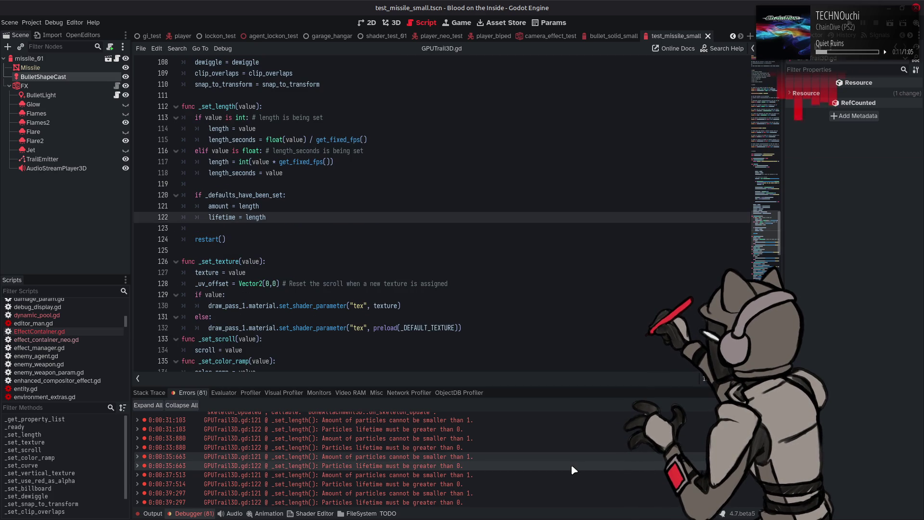
- Show the output log, then collapse it to enlarge the script view
{"action": "mouse_move", "coordinate": [572, 466]}
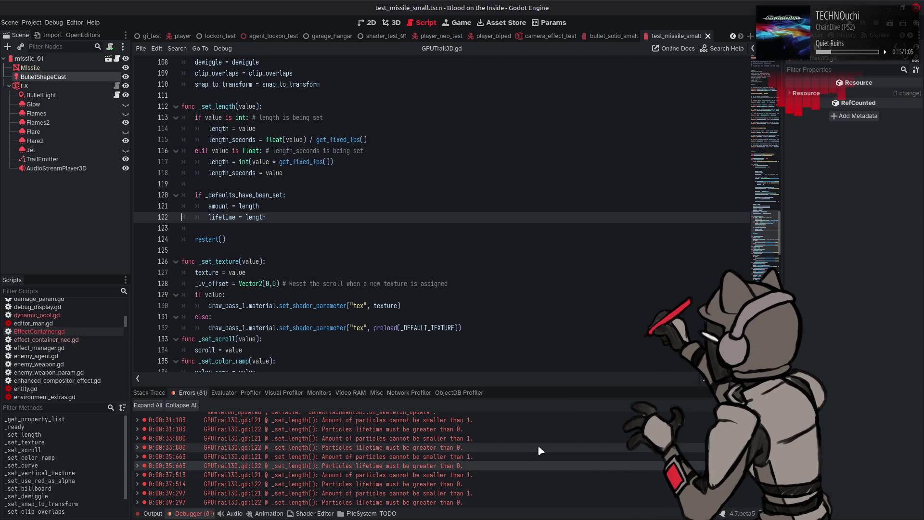
{"action": "left_click", "coordinate": [153, 513]}
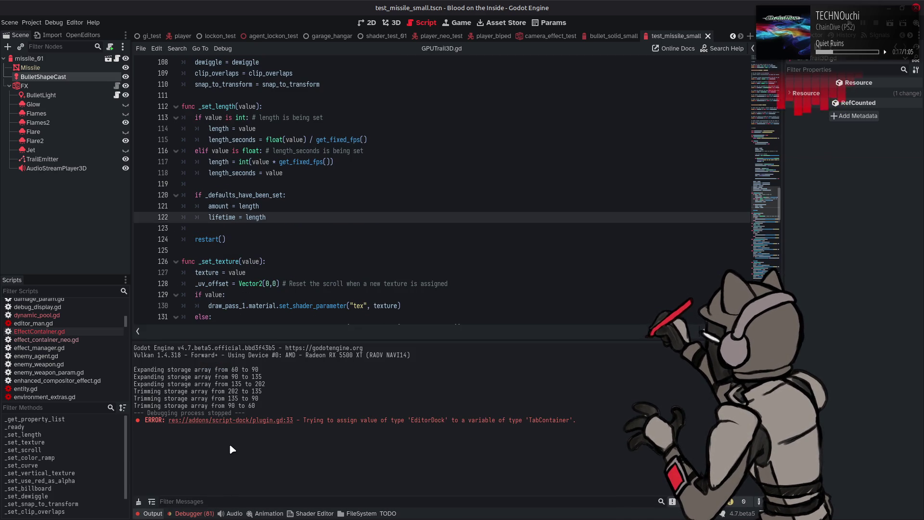
{"action": "left_click", "coordinate": [152, 513]}
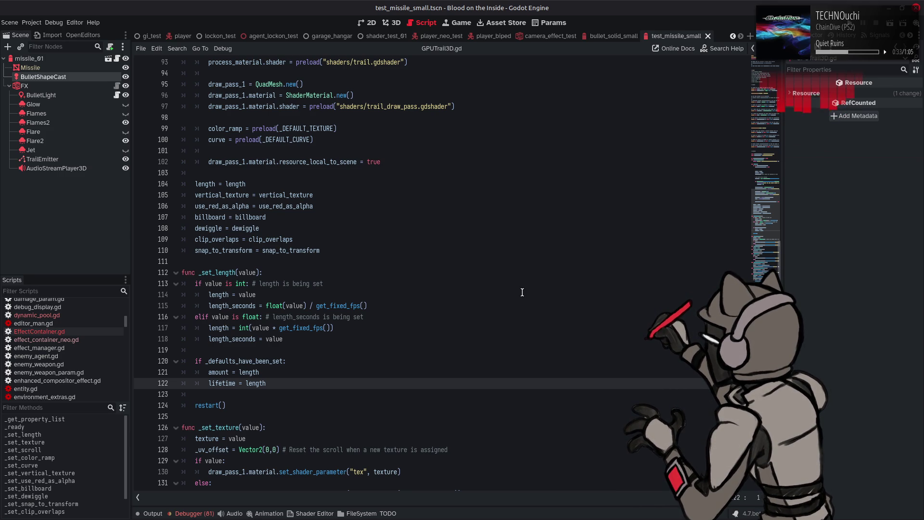
- Read through GPUTrail3D.gd, then return to EffectContainer.gd with Alt+Left
{"action": "scroll", "coordinate": [522, 292], "scroll_direction": "down", "scroll_amount": 4}
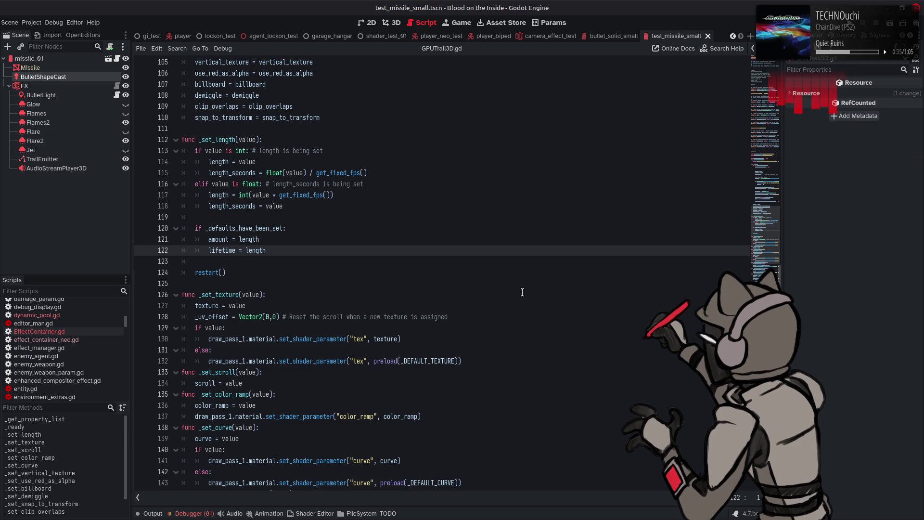
{"action": "scroll", "coordinate": [523, 292], "scroll_direction": "down", "scroll_amount": 5}
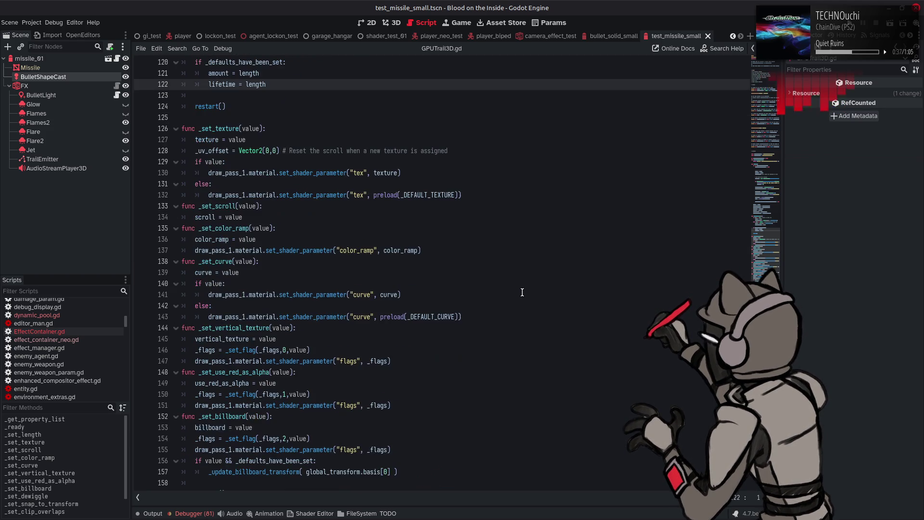
{"action": "scroll", "coordinate": [522, 292], "scroll_direction": "down", "scroll_amount": 12}
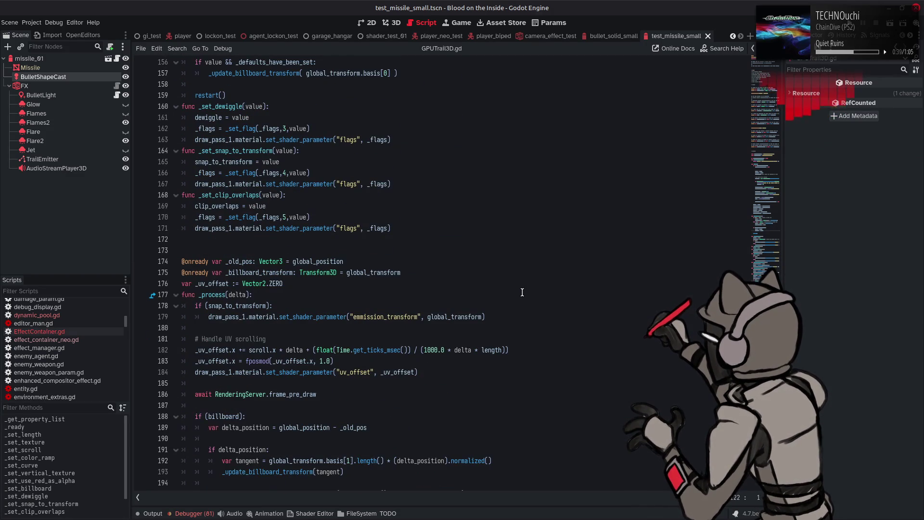
{"action": "scroll", "coordinate": [522, 292], "scroll_direction": "down", "scroll_amount": 6}
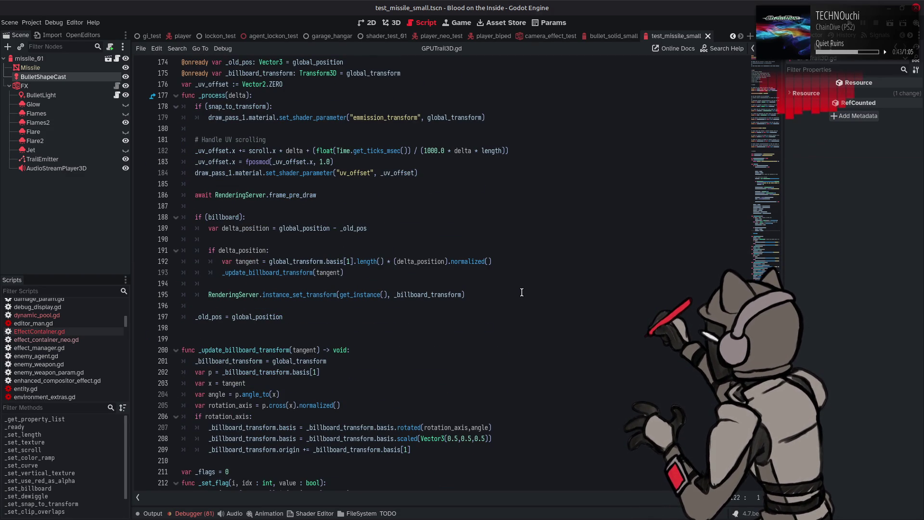
{"action": "scroll", "coordinate": [522, 292], "scroll_direction": "up", "scroll_amount": 1}
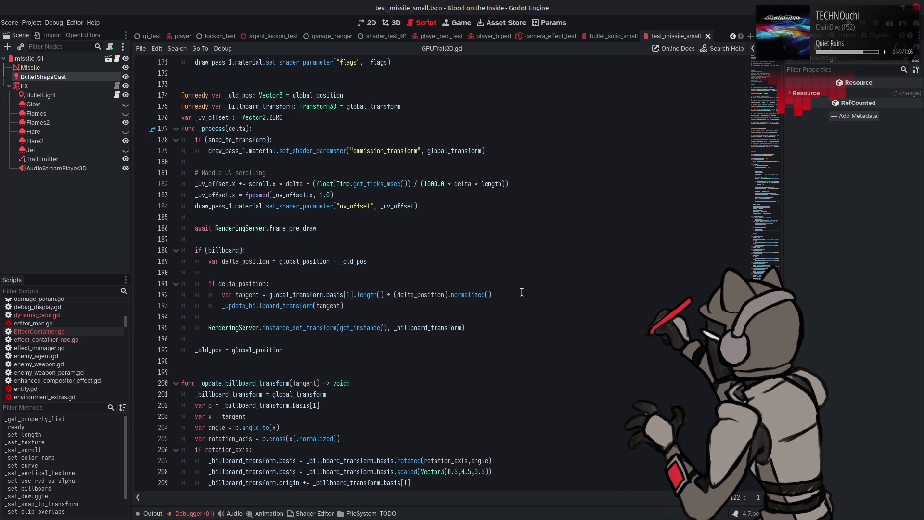
{"action": "scroll", "coordinate": [522, 292], "scroll_direction": "down", "scroll_amount": 2}
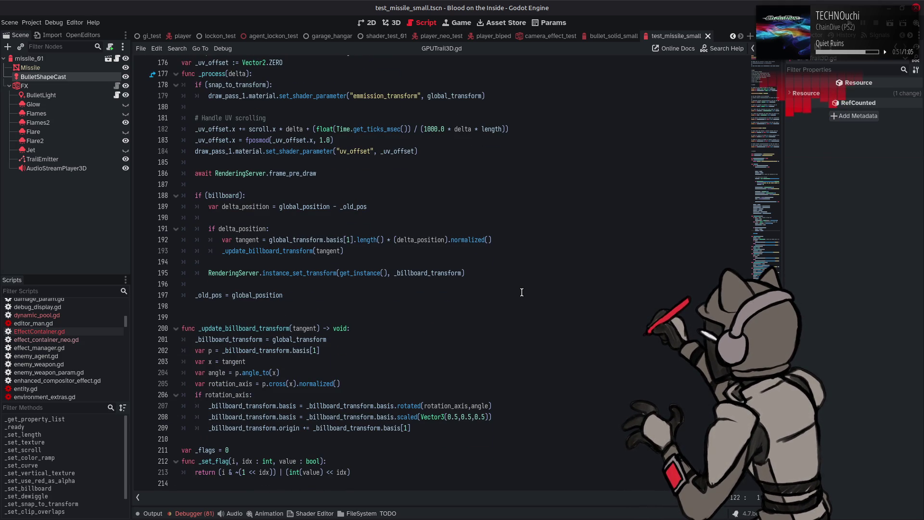
{"action": "key", "text": "alt+Left"}
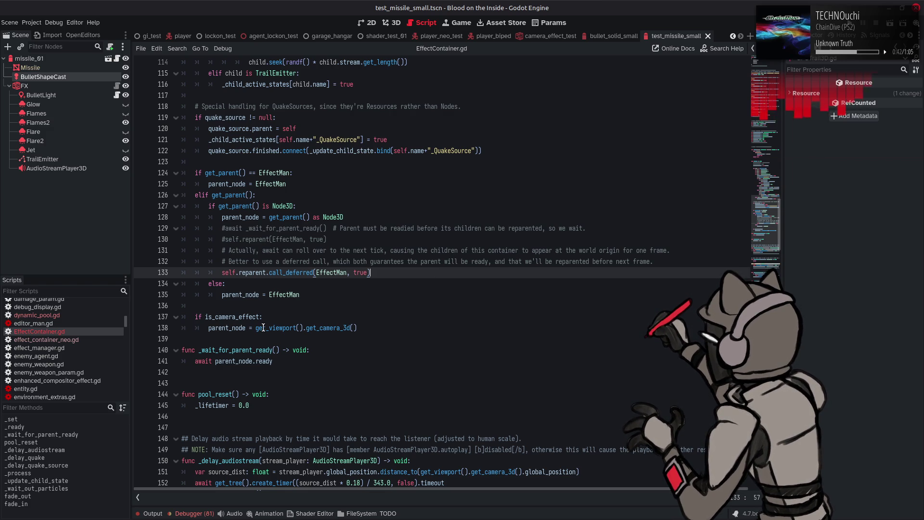
- Close the InstancePlaceholder reference opened by mistake and switch to quake_source_neo.gd
{"action": "scroll", "coordinate": [76, 357], "scroll_direction": "down", "scroll_amount": 10}
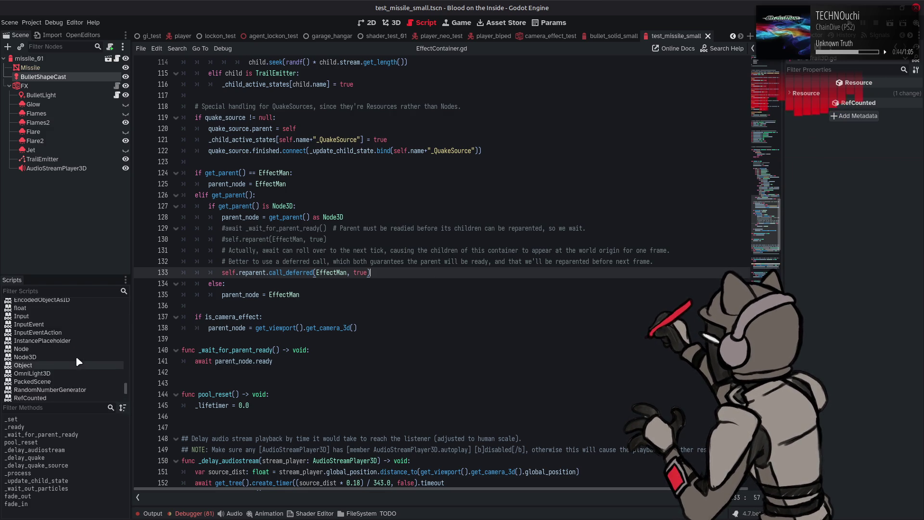
{"action": "left_click", "coordinate": [75, 356]}
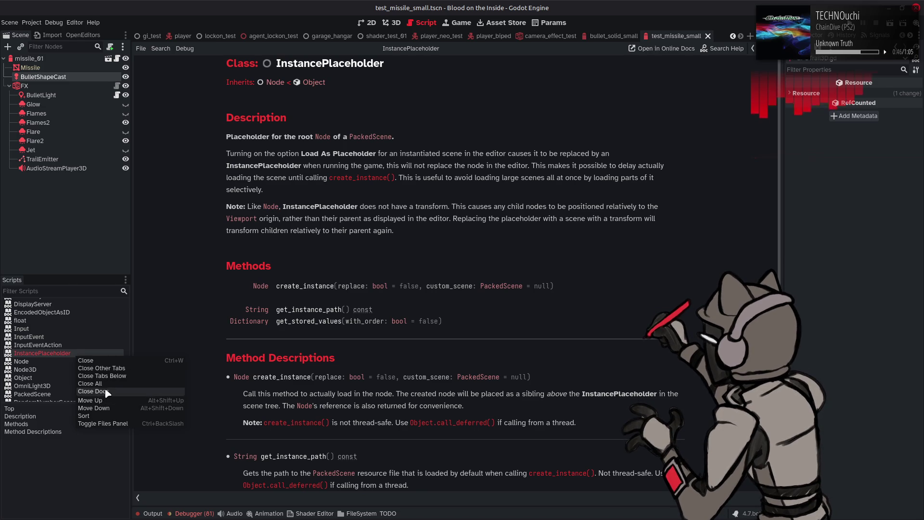
{"action": "key", "text": "ctrl+w"}
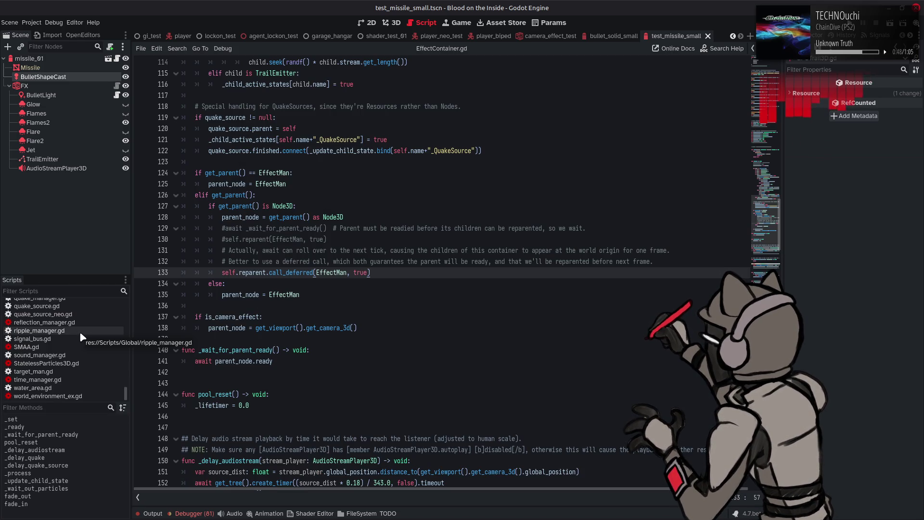
{"action": "left_click", "coordinate": [76, 314]}
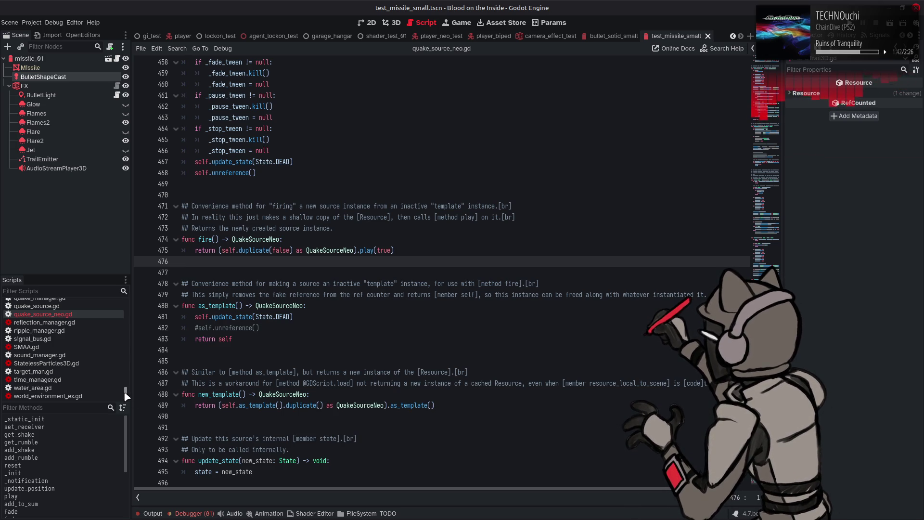
- Switch from effect_container_neo.gd to the EffectContainer.gd script
{"action": "scroll", "coordinate": [77, 327], "scroll_direction": "up", "scroll_amount": 10}
{"action": "scroll", "coordinate": [76, 322], "scroll_direction": "down", "scroll_amount": 4}
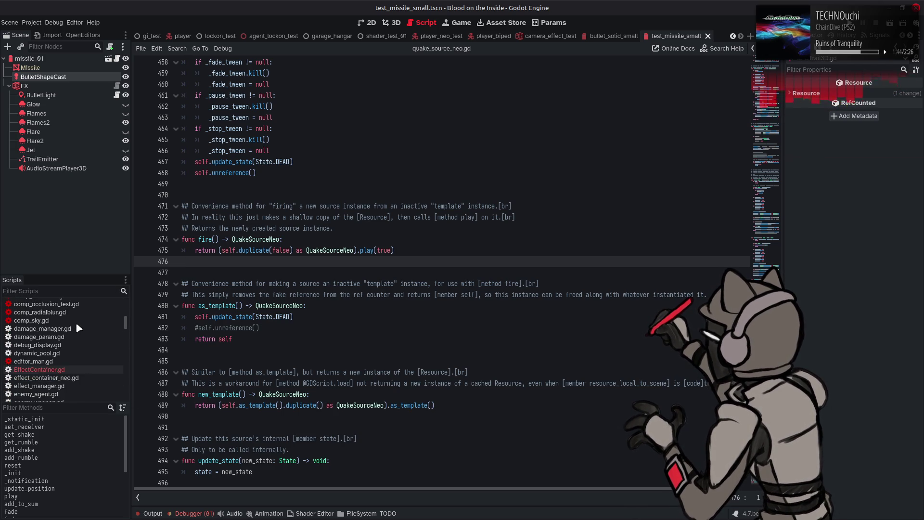
{"action": "left_click", "coordinate": [68, 378]}
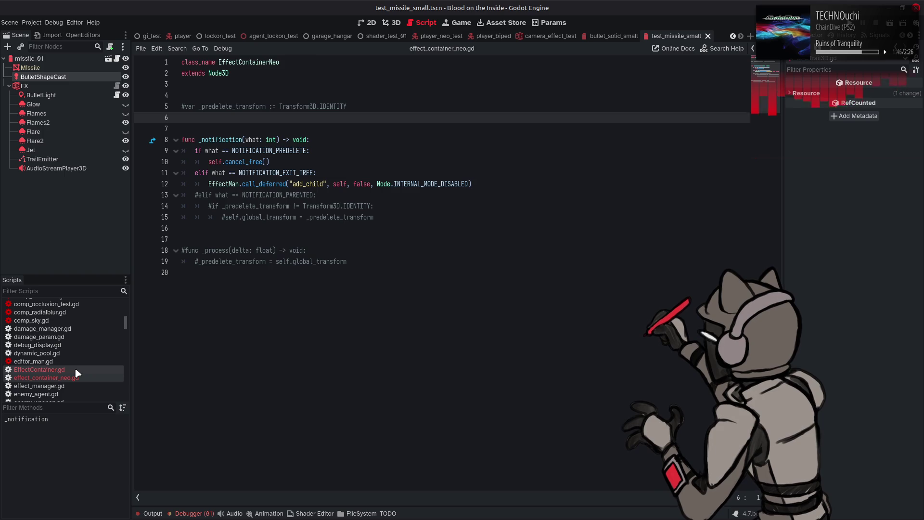
{"action": "left_click", "coordinate": [39, 369]}
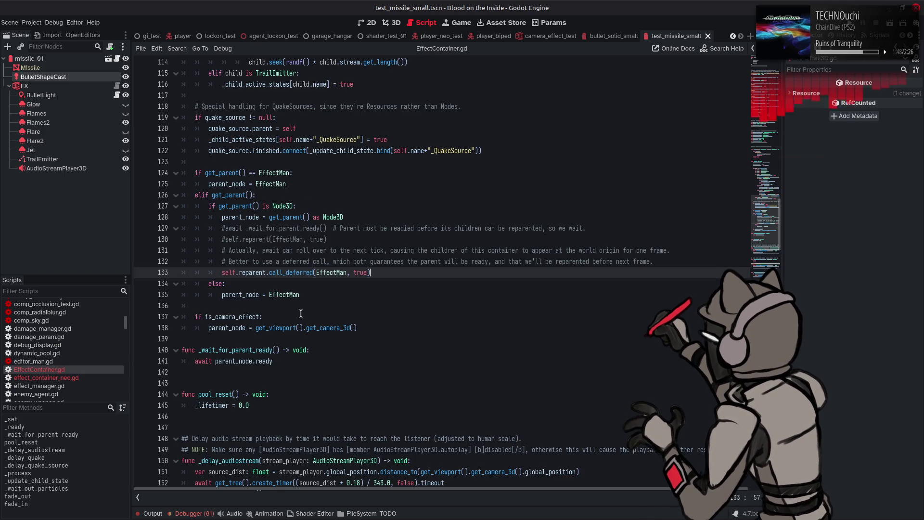
- Search EffectContainer.gd for quake_source, stepping through every match to fade_out
{"action": "left_click", "coordinate": [266, 428]}
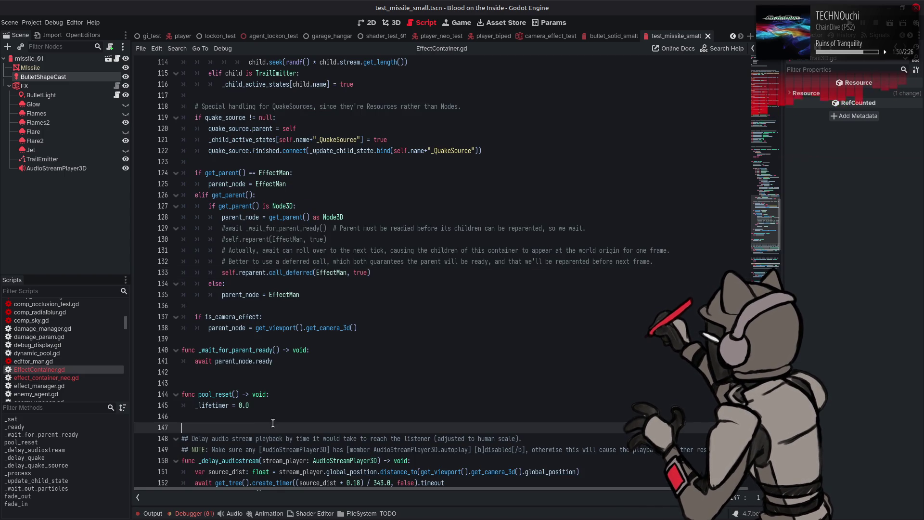
{"action": "key", "text": "ctrl+f"}
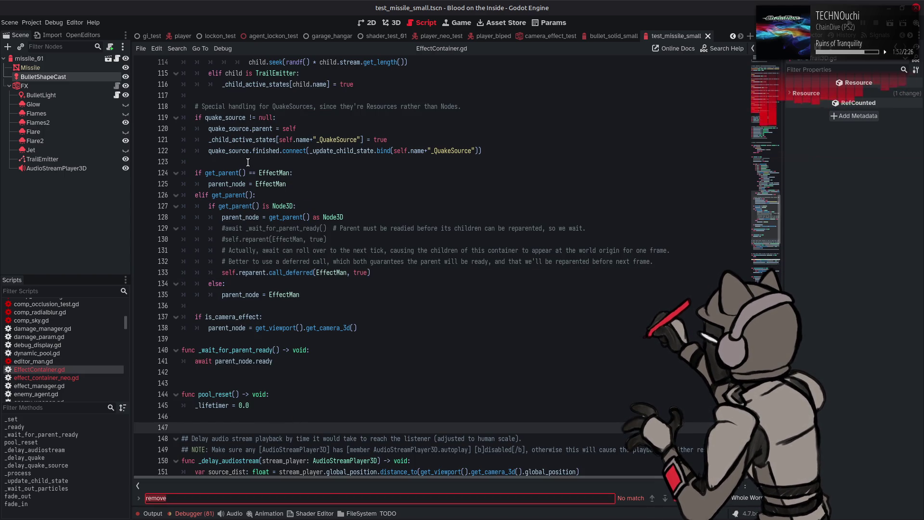
{"action": "double_click", "coordinate": [229, 151]}
{"action": "key", "text": "ctrl+f"}
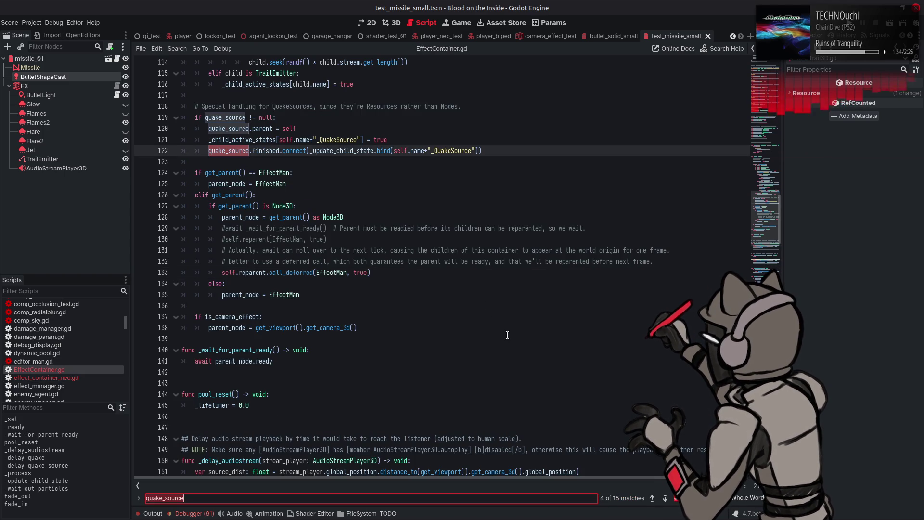
{"action": "left_click", "coordinate": [665, 499]}
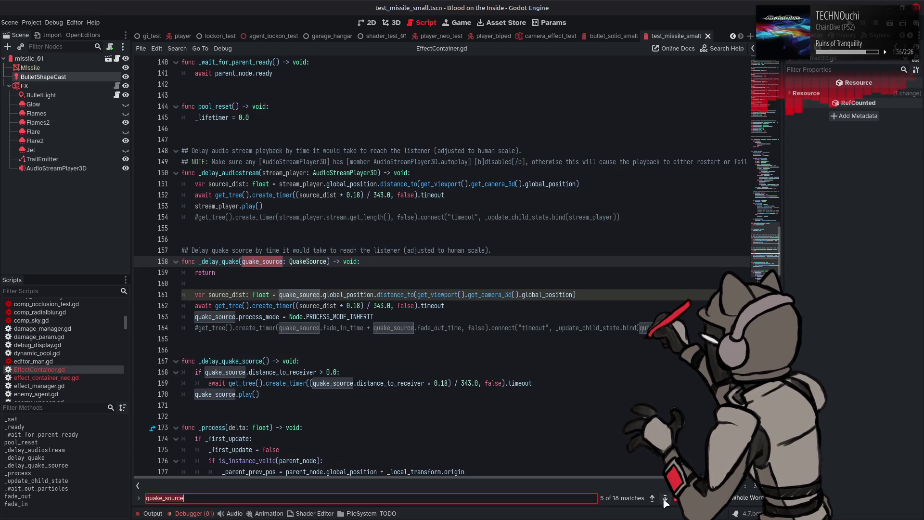
{"action": "left_click", "coordinate": [664, 499]}
{"action": "left_click", "coordinate": [665, 499]}
{"action": "left_click", "coordinate": [665, 498]}
{"action": "left_click", "coordinate": [664, 499]}
{"action": "left_click", "coordinate": [665, 499]}
{"action": "left_click", "coordinate": [665, 499]}
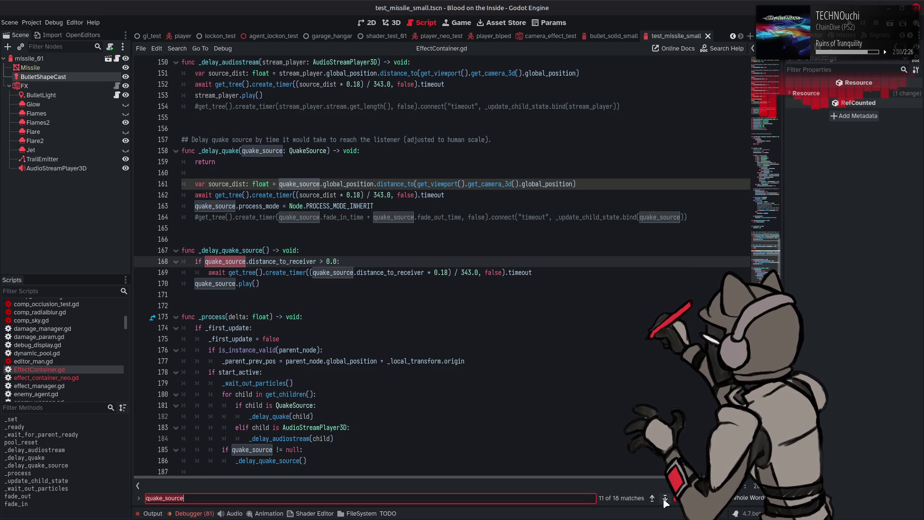
{"action": "left_click", "coordinate": [665, 499]}
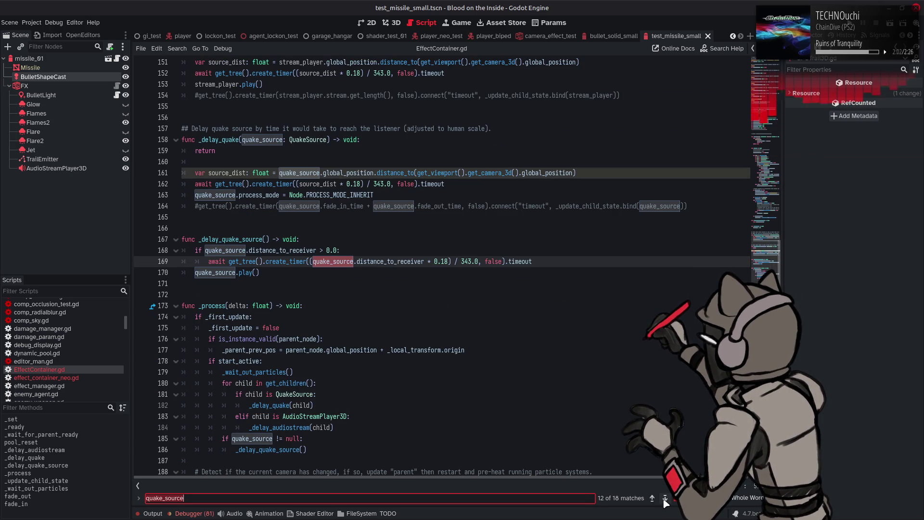
{"action": "left_click", "coordinate": [665, 498]}
{"action": "left_click", "coordinate": [665, 499]}
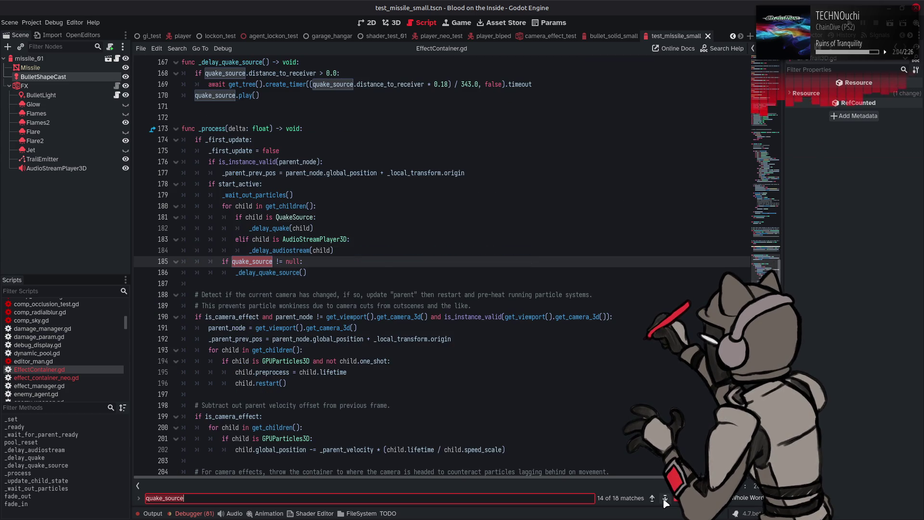
{"action": "left_click", "coordinate": [665, 499]}
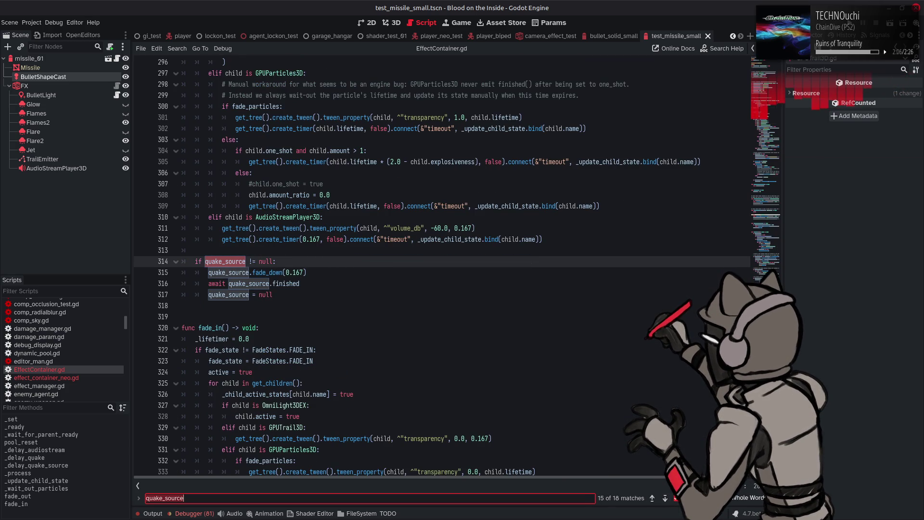
{"action": "key", "text": "Escape"}
- Comment out the await on quake_source.finished and the null reset on lines 316–317
{"action": "left_click", "coordinate": [205, 286]}
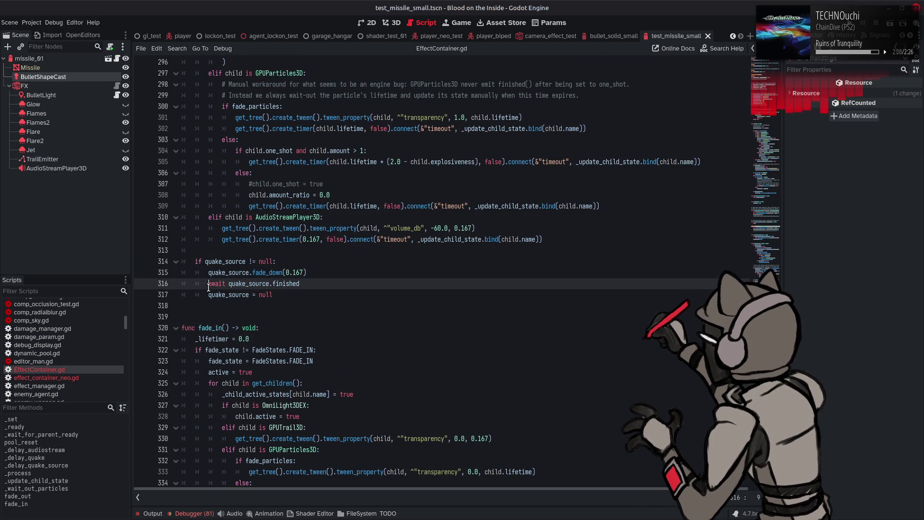
{"action": "key", "text": "ctrl+k"}
{"action": "left_click", "coordinate": [340, 293]}
{"action": "key", "text": "ctrl+k"}
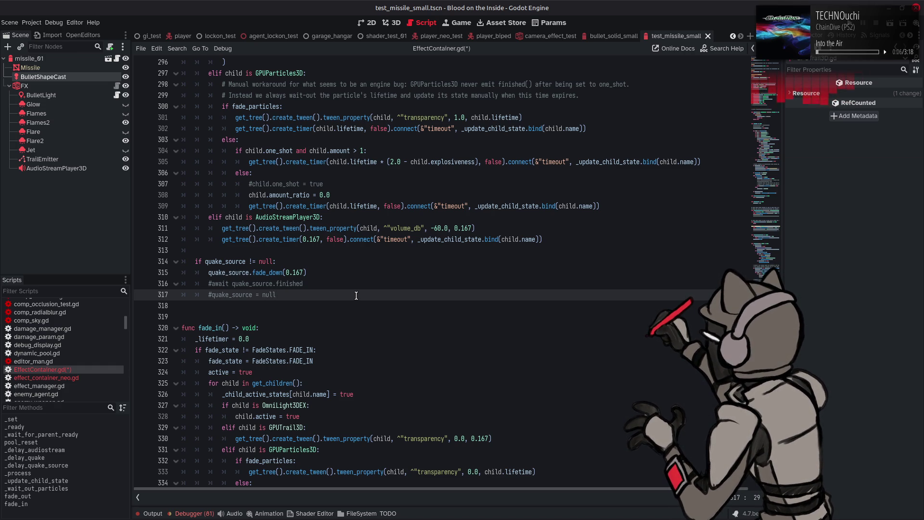
- Look up fade_down from line 315 to open its definition in quake_source_neo.gd
{"action": "scroll", "coordinate": [356, 295], "scroll_direction": "up", "scroll_amount": 9}
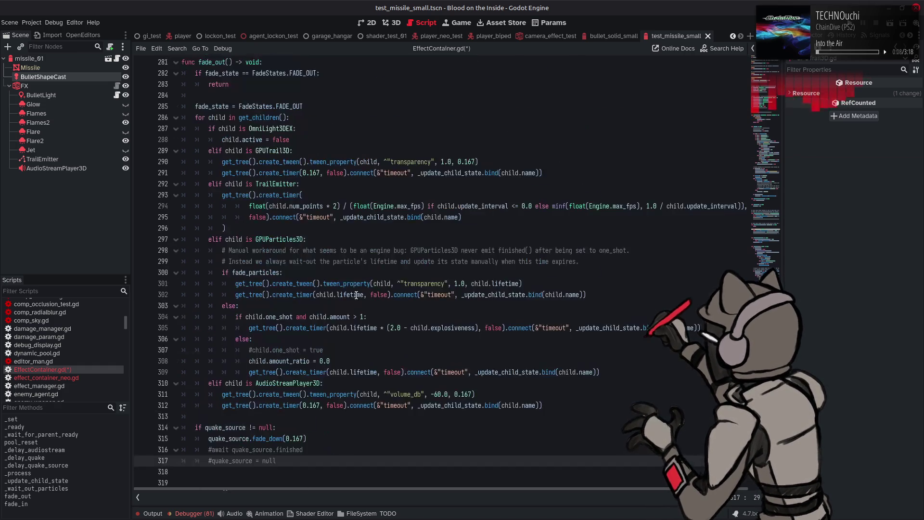
{"action": "mouse_move", "coordinate": [356, 296]}
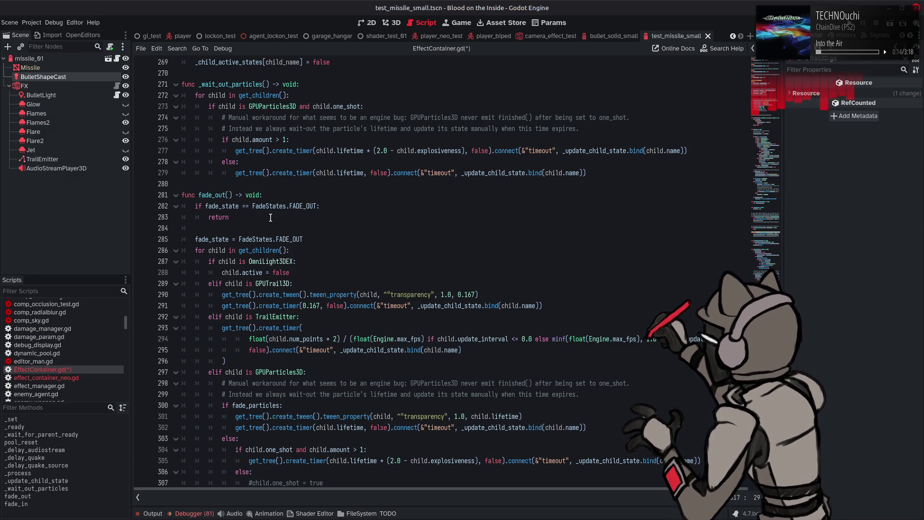
{"action": "scroll", "coordinate": [270, 217], "scroll_direction": "down", "scroll_amount": 5}
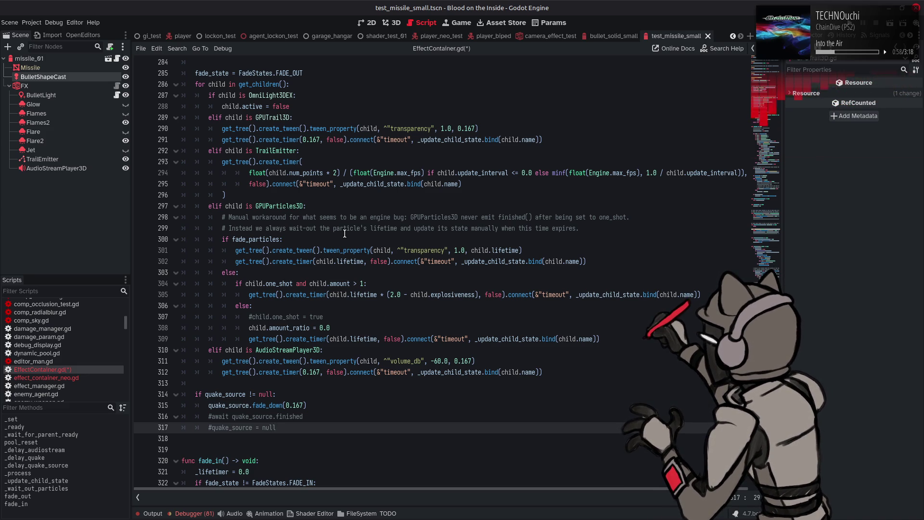
{"action": "double_click", "coordinate": [269, 405]}
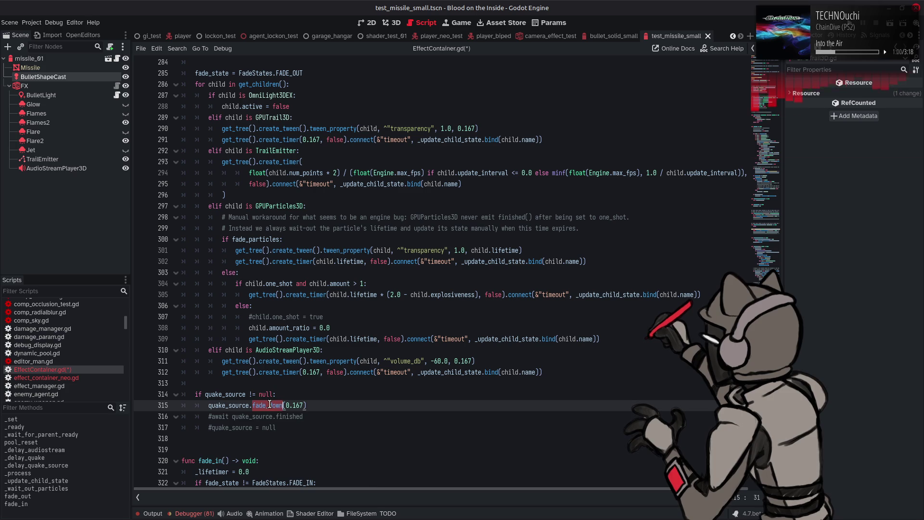
{"action": "right_click", "coordinate": [270, 405]}
{"action": "left_click", "coordinate": [293, 514]}
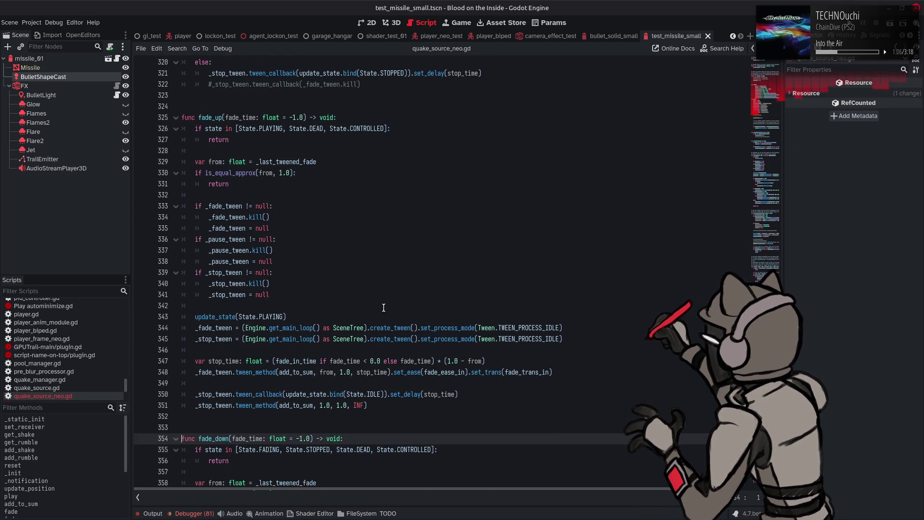
{"action": "scroll", "coordinate": [383, 308], "scroll_direction": "up", "scroll_amount": 7}
{"action": "scroll", "coordinate": [384, 307], "scroll_direction": "up", "scroll_amount": 2}
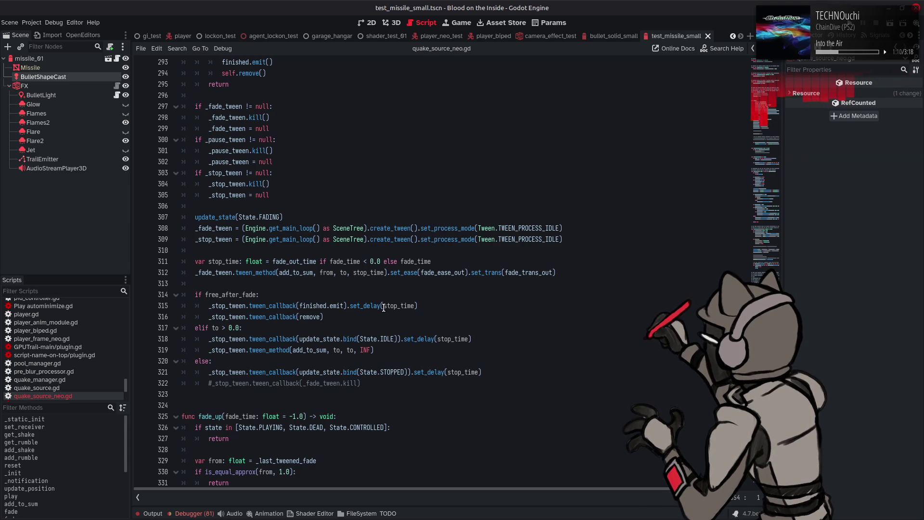
{"action": "scroll", "coordinate": [384, 307], "scroll_direction": "up", "scroll_amount": 5}
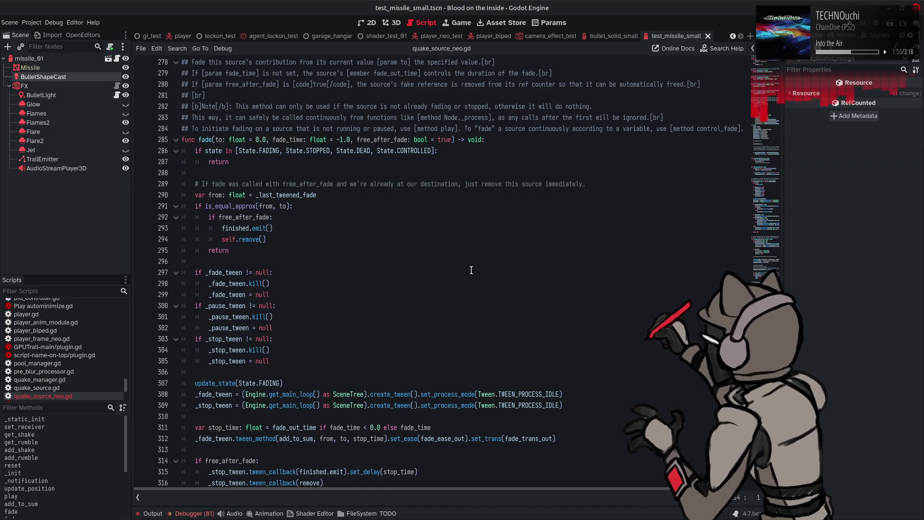
{"action": "scroll", "coordinate": [471, 270], "scroll_direction": "down", "scroll_amount": 3}
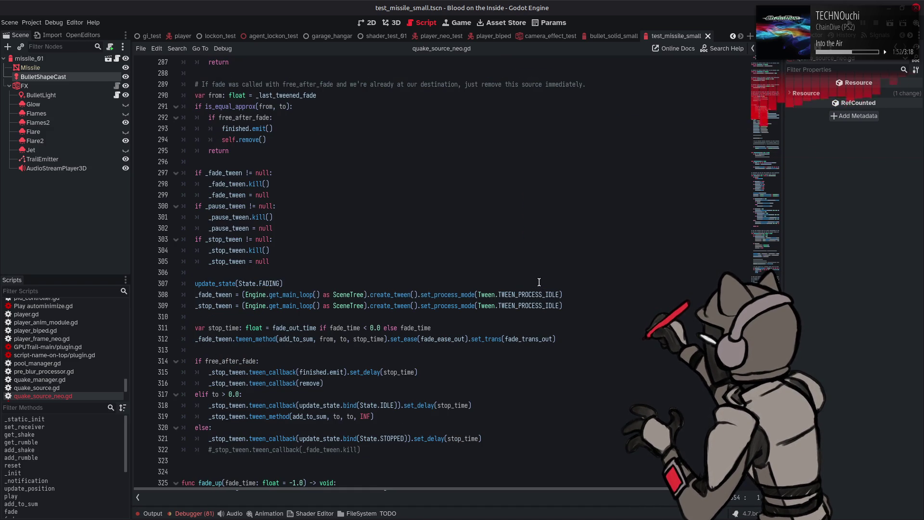
{"action": "scroll", "coordinate": [539, 282], "scroll_direction": "down", "scroll_amount": 4}
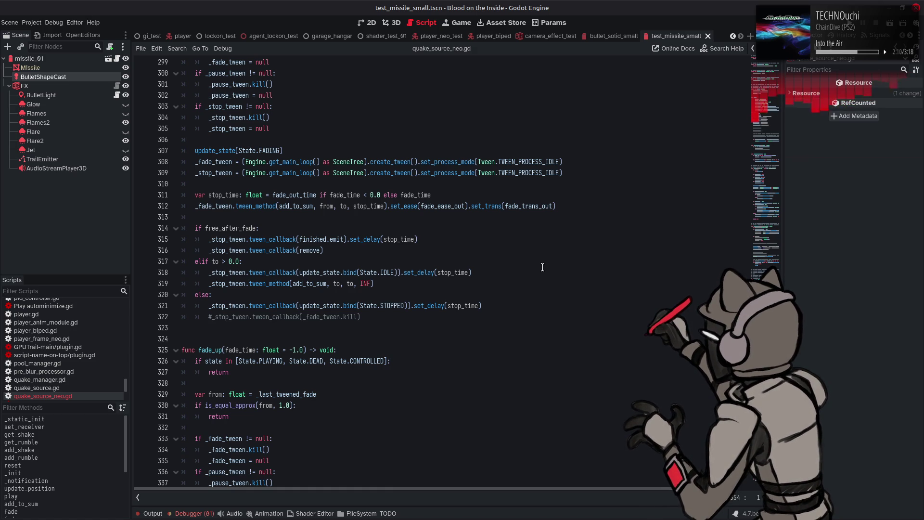
{"action": "scroll", "coordinate": [543, 267], "scroll_direction": "up", "scroll_amount": 5}
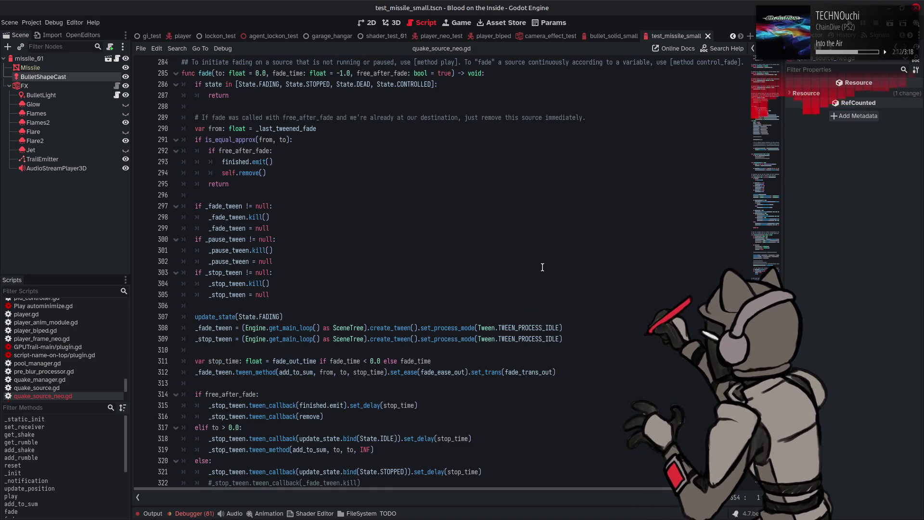
{"action": "scroll", "coordinate": [542, 267], "scroll_direction": "up", "scroll_amount": 4}
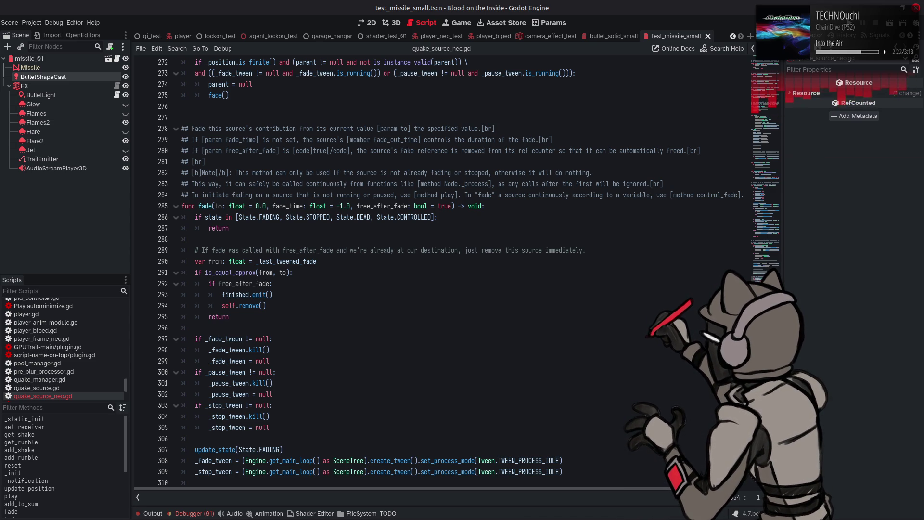
{"action": "scroll", "coordinate": [565, 464], "scroll_direction": "down", "scroll_amount": 5}
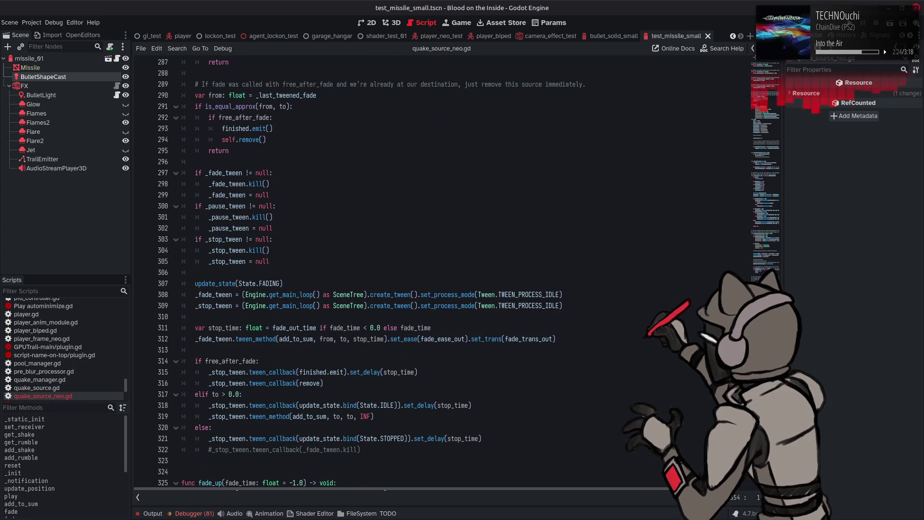
{"action": "scroll", "coordinate": [347, 223], "scroll_direction": "up", "scroll_amount": 20}
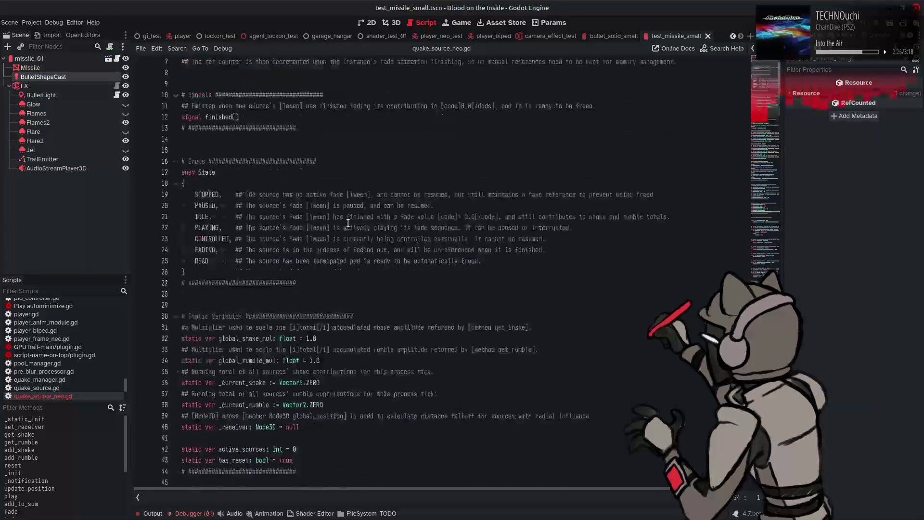
{"action": "scroll", "coordinate": [348, 222], "scroll_direction": "down", "scroll_amount": 8}
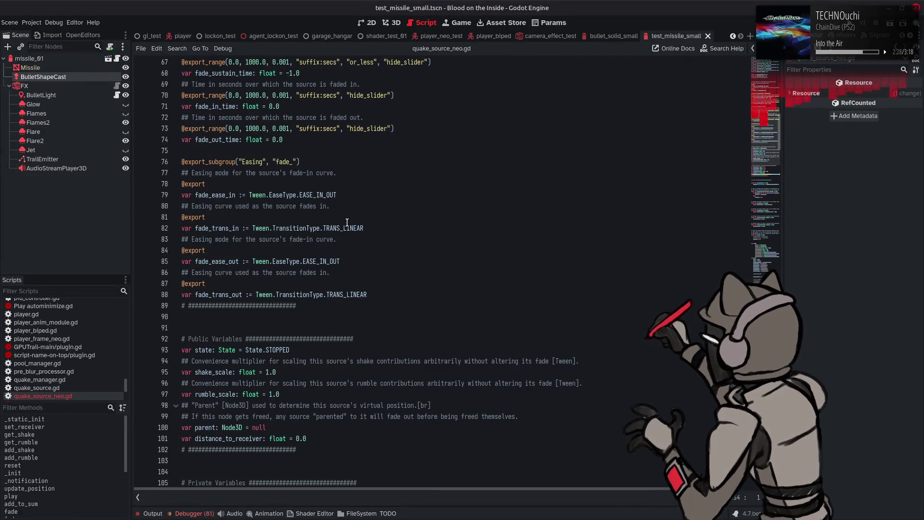
{"action": "scroll", "coordinate": [343, 219], "scroll_direction": "down", "scroll_amount": 8}
{"action": "scroll", "coordinate": [346, 220], "scroll_direction": "up", "scroll_amount": 20}
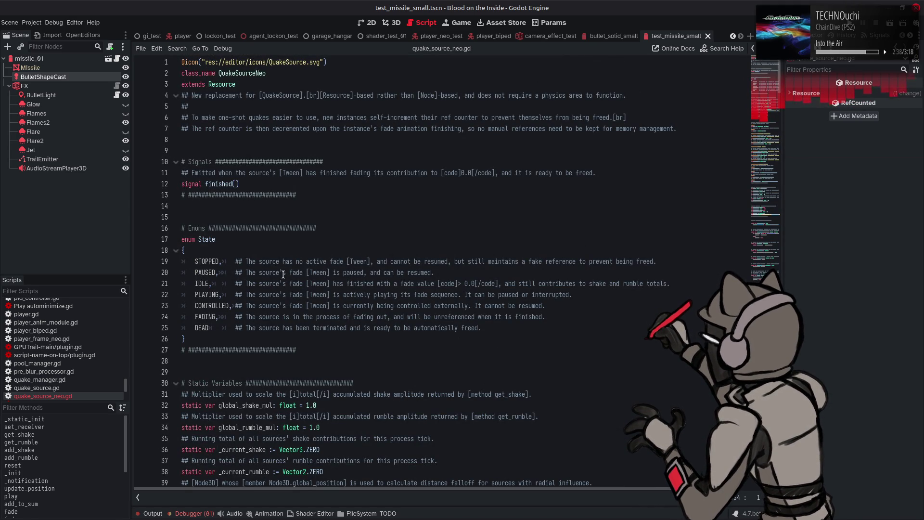
{"action": "double_click", "coordinate": [201, 284]}
- Search IDLE in quake_source_neo.gd up to match 3 of 4, then place the caret on fade
{"action": "key", "text": "ctrl+f"}
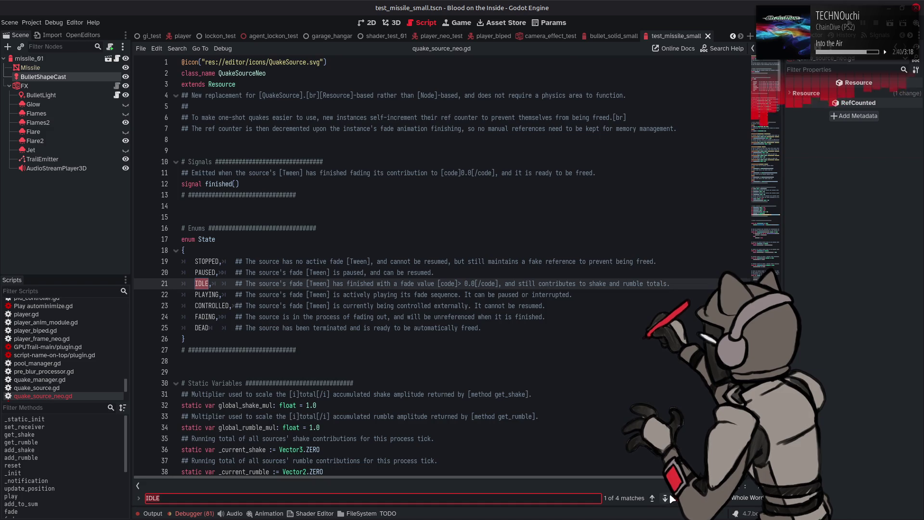
{"action": "left_click", "coordinate": [667, 498]}
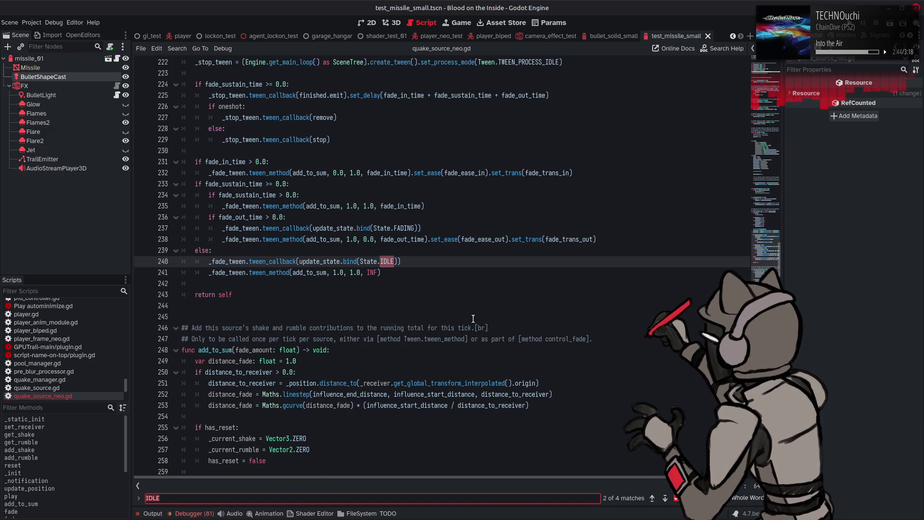
{"action": "scroll", "coordinate": [474, 319], "scroll_direction": "up", "scroll_amount": 3}
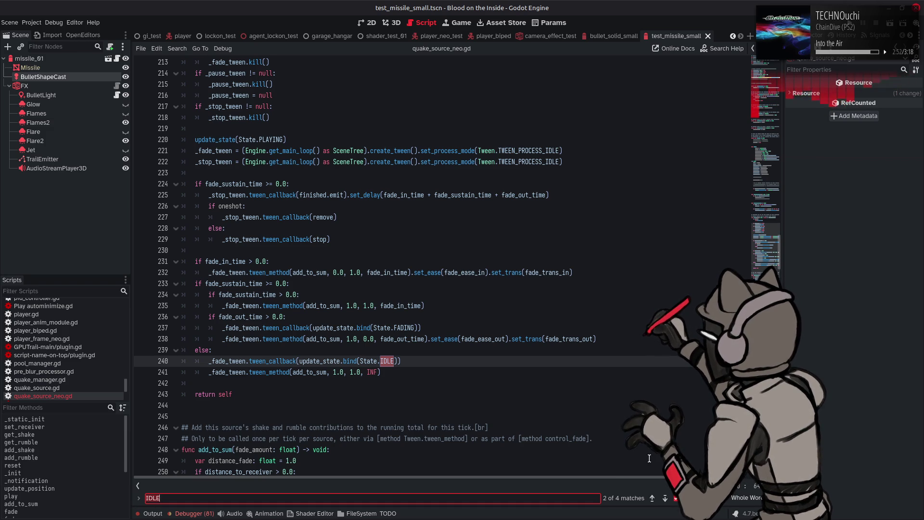
{"action": "left_click", "coordinate": [664, 498]}
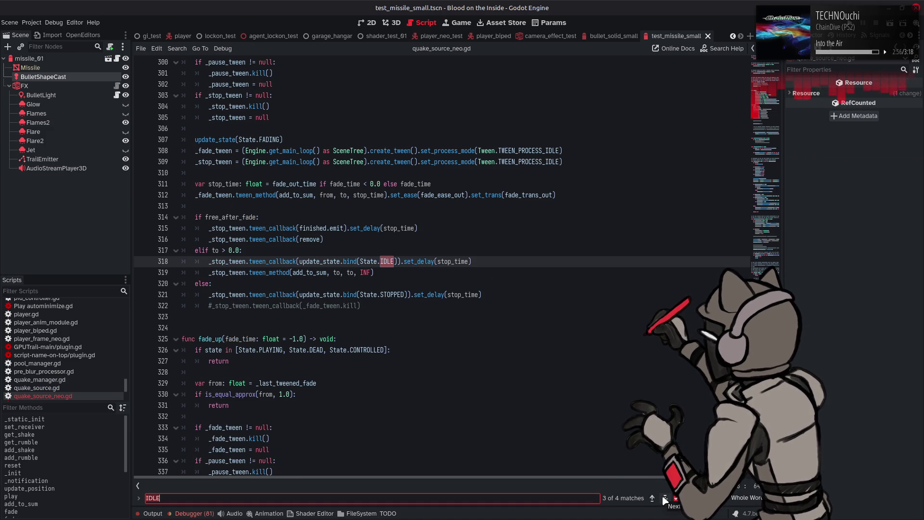
{"action": "scroll", "coordinate": [597, 364], "scroll_direction": "up", "scroll_amount": 3}
{"action": "scroll", "coordinate": [597, 364], "scroll_direction": "up", "scroll_amount": 3}
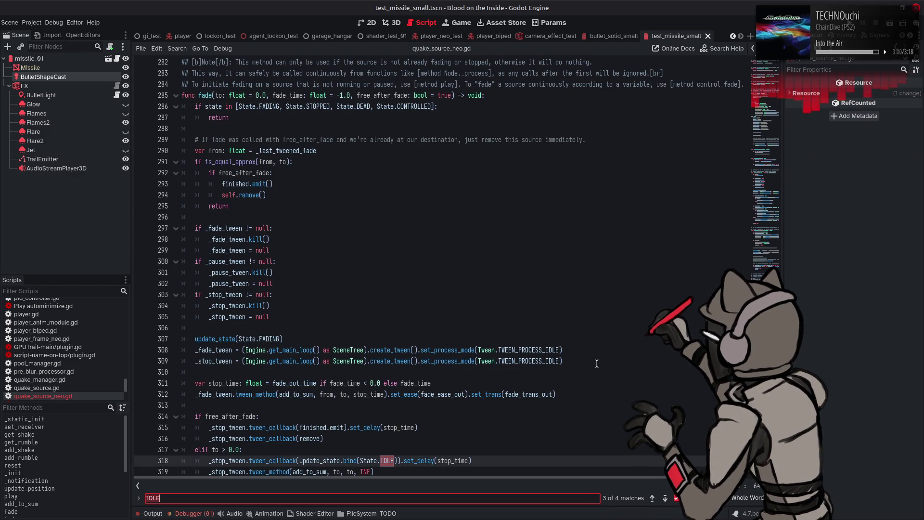
{"action": "scroll", "coordinate": [596, 364], "scroll_direction": "down", "scroll_amount": 3}
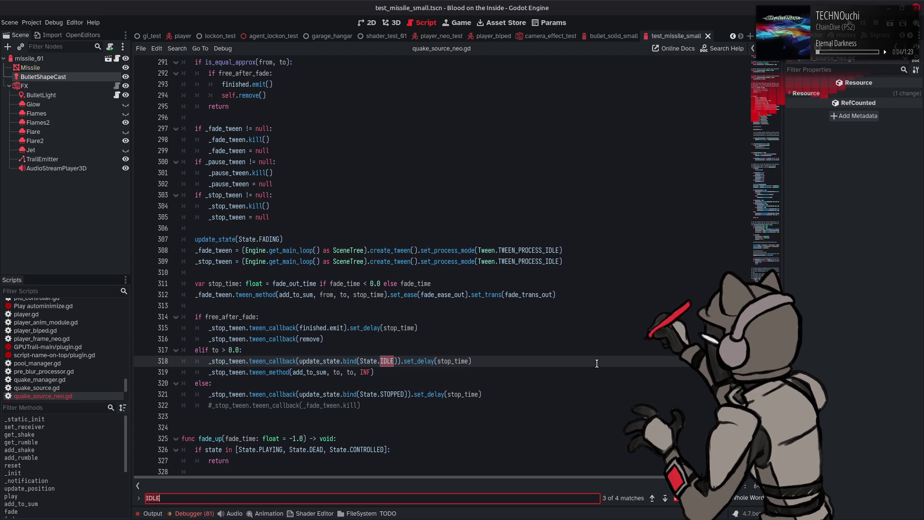
{"action": "scroll", "coordinate": [375, 184], "scroll_direction": "up", "scroll_amount": 2}
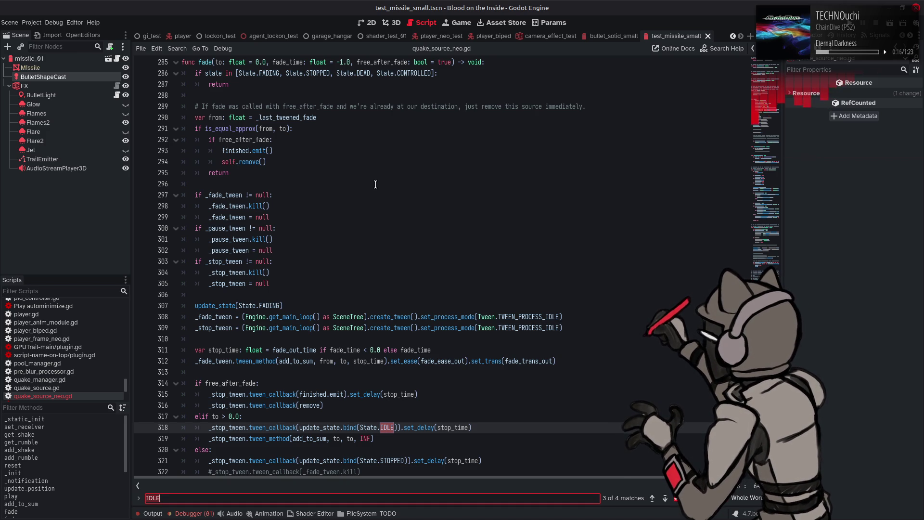
{"action": "scroll", "coordinate": [375, 185], "scroll_direction": "up", "scroll_amount": 4}
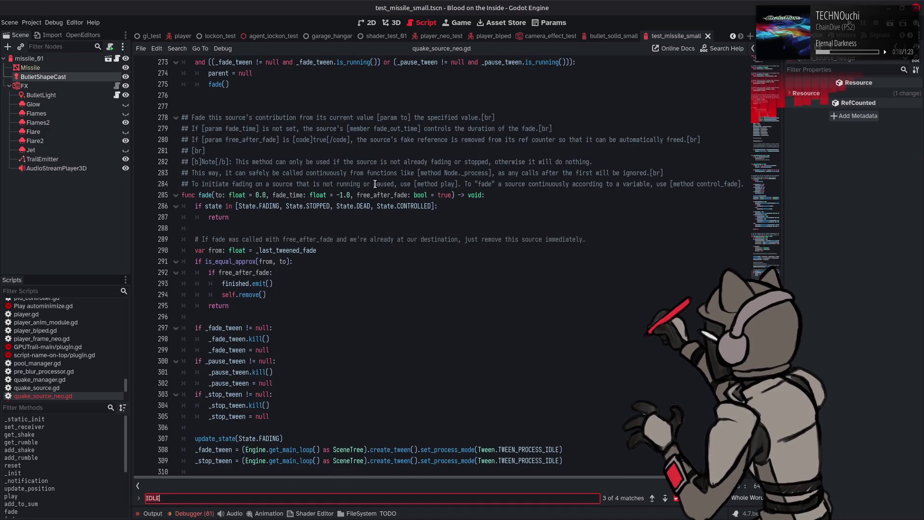
{"action": "left_click", "coordinate": [215, 195]}
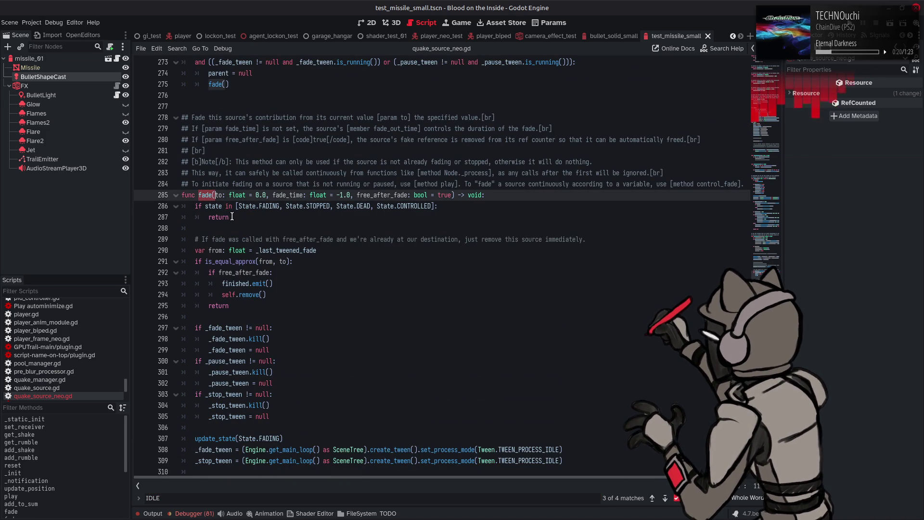
{"action": "key", "text": "ctrl+shift+f"}
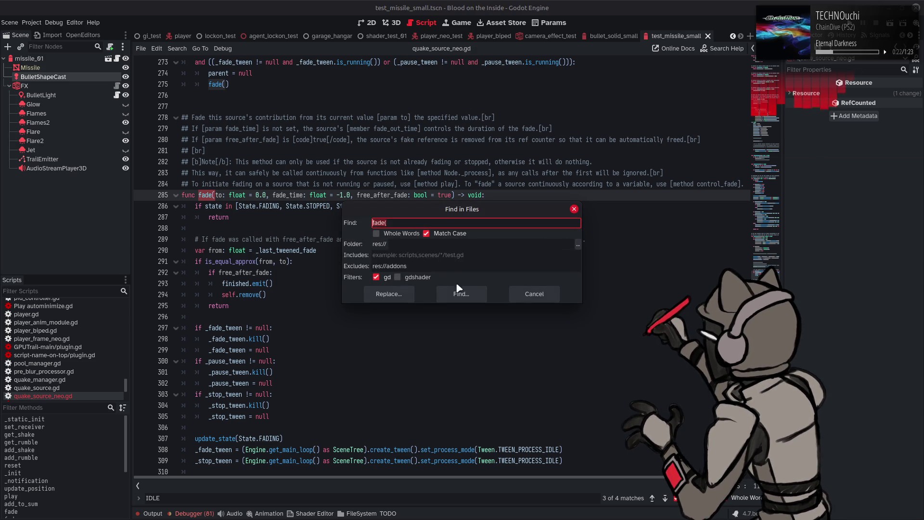
{"action": "left_click", "coordinate": [472, 299]}
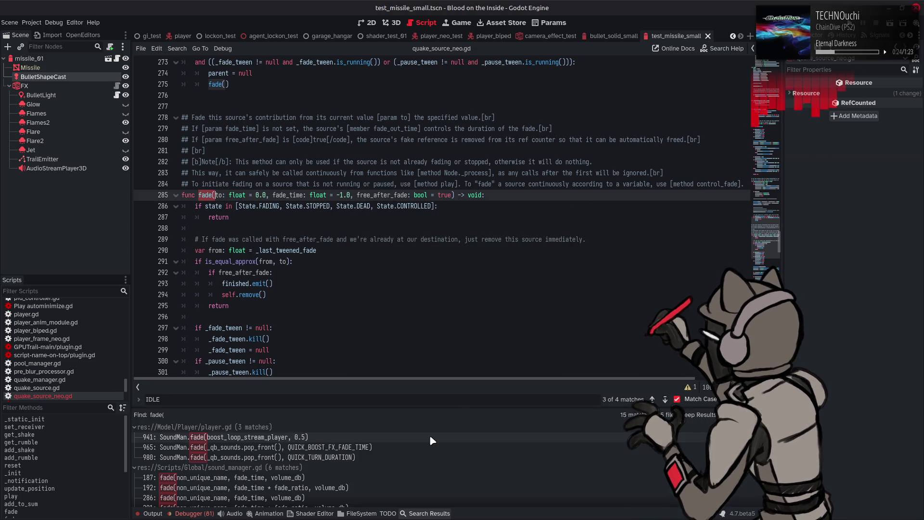
{"action": "scroll", "coordinate": [431, 434], "scroll_direction": "down", "scroll_amount": 5}
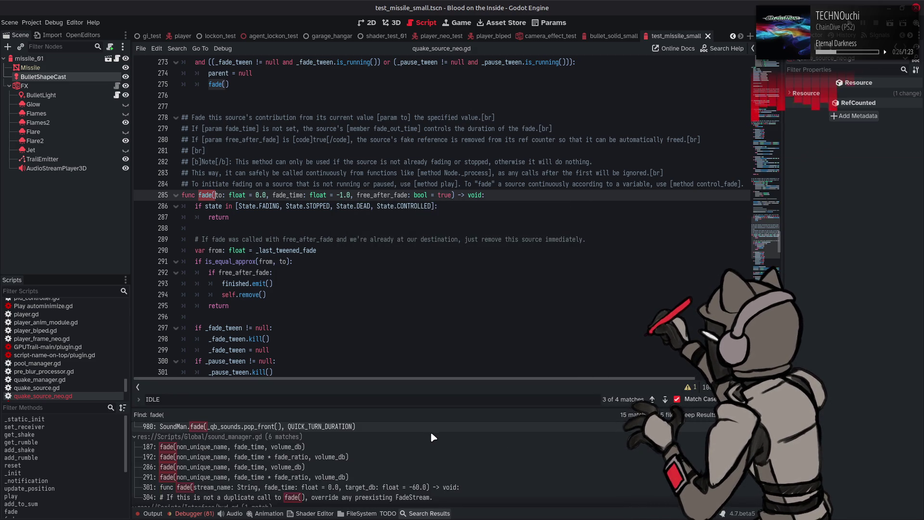
{"action": "scroll", "coordinate": [431, 436], "scroll_direction": "down", "scroll_amount": 3}
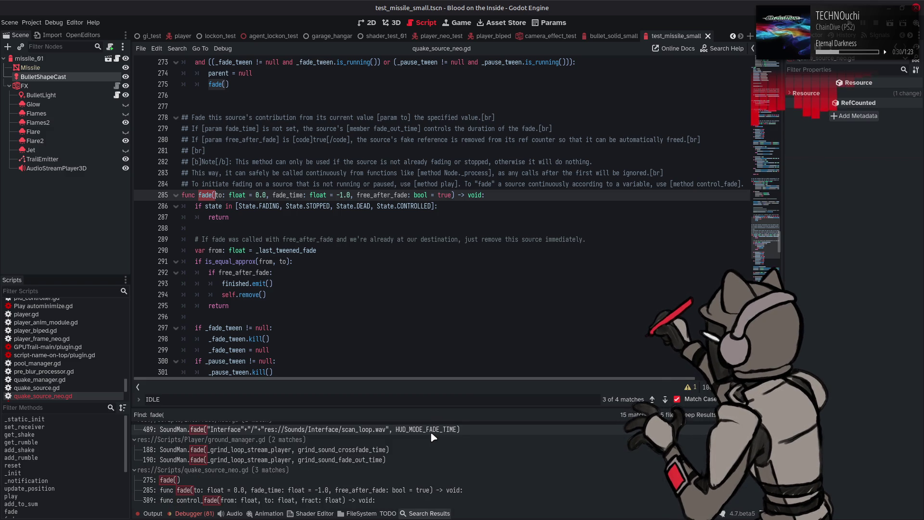
{"action": "left_click", "coordinate": [429, 513]}
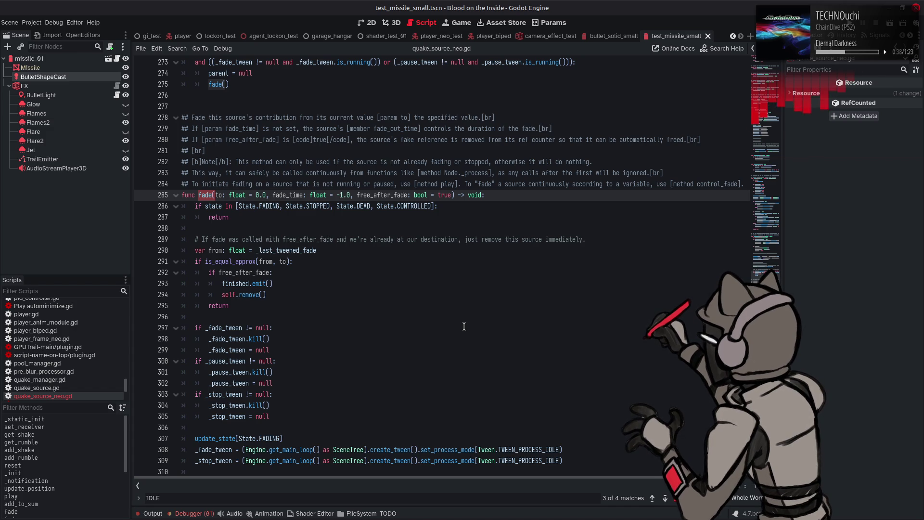
{"action": "mouse_move", "coordinate": [242, 207]}
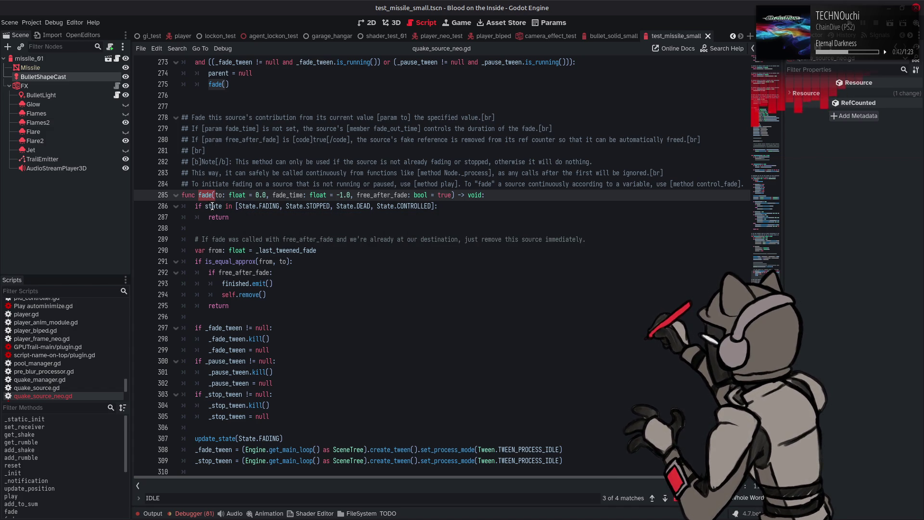
- Try rewriting line 286's state check as a != State.IDLE condition
{"action": "left_click", "coordinate": [224, 206]}
{"action": "type", "text": "not"}
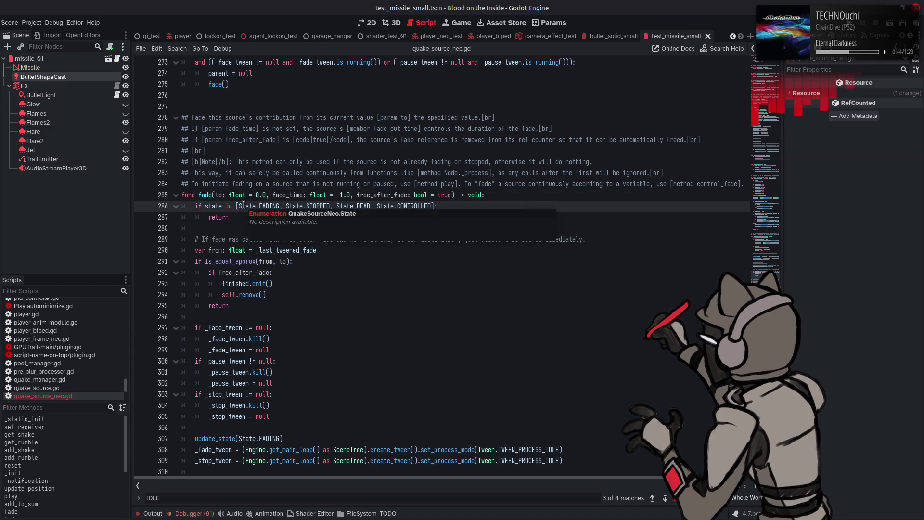
{"action": "mouse_move", "coordinate": [283, 206]}
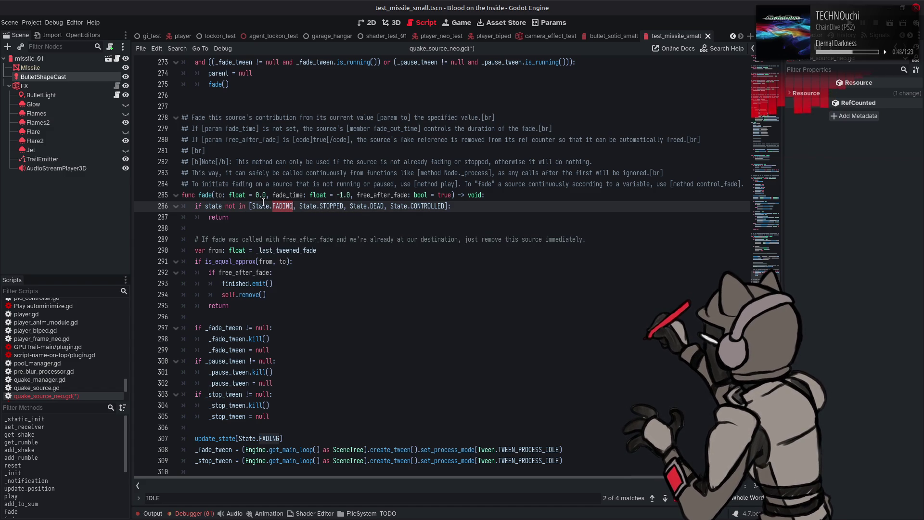
{"action": "left_click_drag", "start_coordinate": [251, 206], "coordinate": [292, 206]}
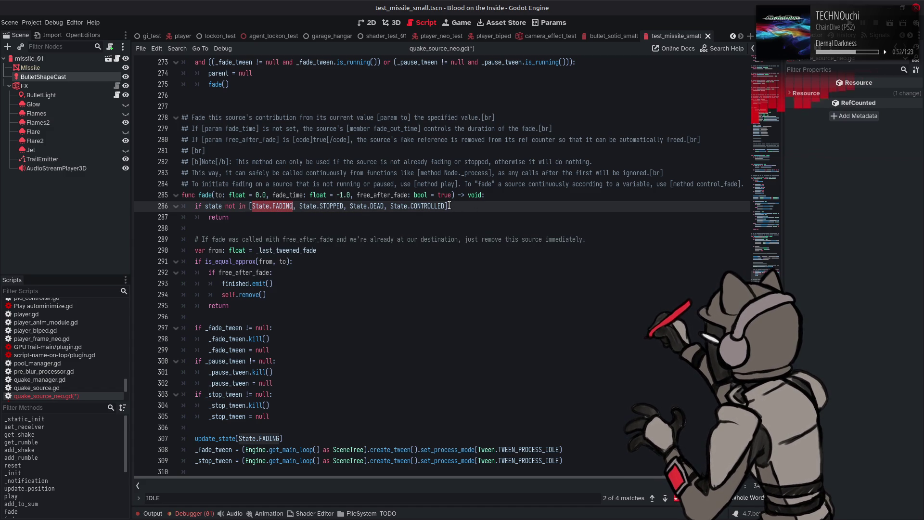
{"action": "left_click_drag", "start_coordinate": [449, 206], "coordinate": [225, 206]}
{"action": "type", "text": "!= State.FADIN"}
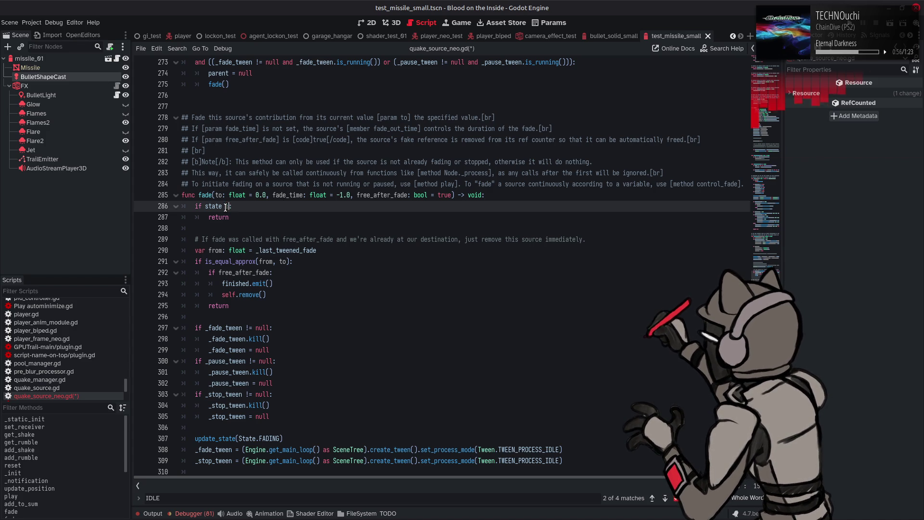
{"action": "key", "text": "BackSpace"}
{"action": "key", "text": "BackSpace"}
{"action": "key", "text": "BackSpace"}
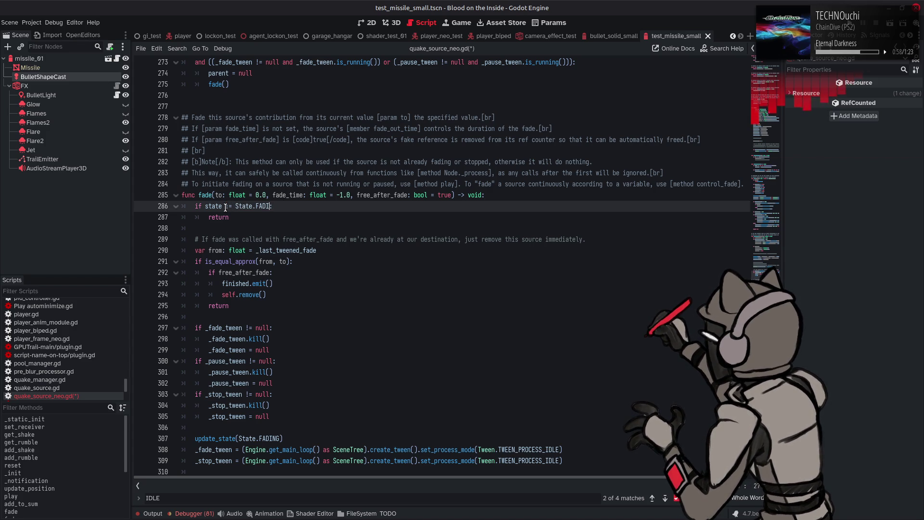
{"action": "type", "text": "ID"}
{"action": "key", "text": "Return"}
- Look at the pause function, then undo the rewrite back to the original state list
{"action": "scroll", "coordinate": [435, 302], "scroll_direction": "down", "scroll_amount": 10}
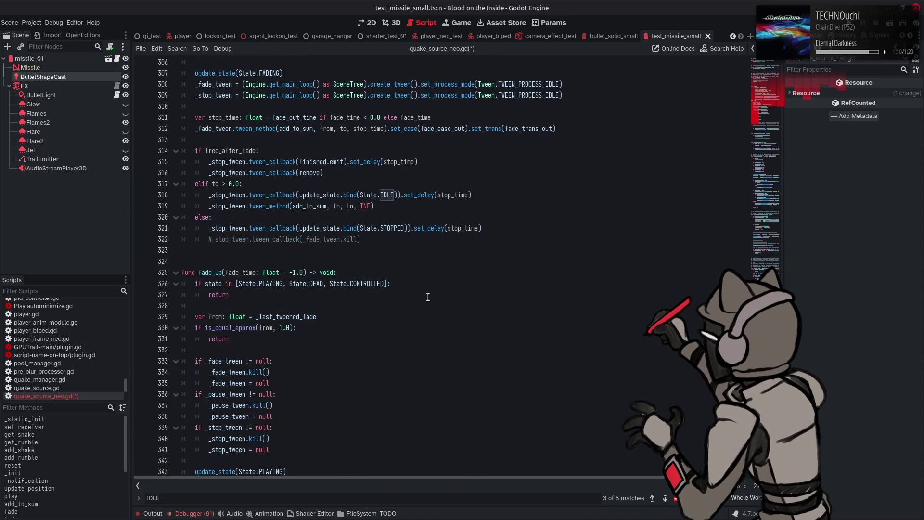
{"action": "scroll", "coordinate": [428, 297], "scroll_direction": "up", "scroll_amount": 20}
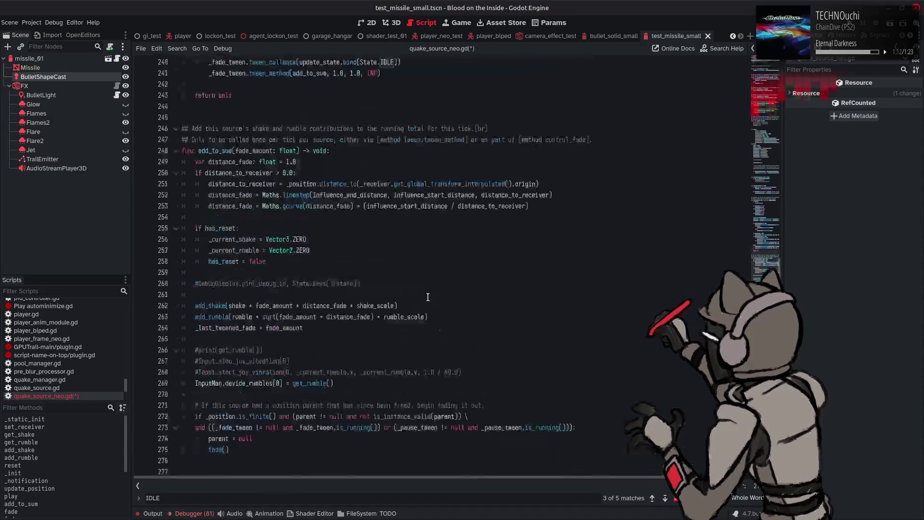
{"action": "scroll", "coordinate": [38, 491], "scroll_direction": "down", "scroll_amount": 3}
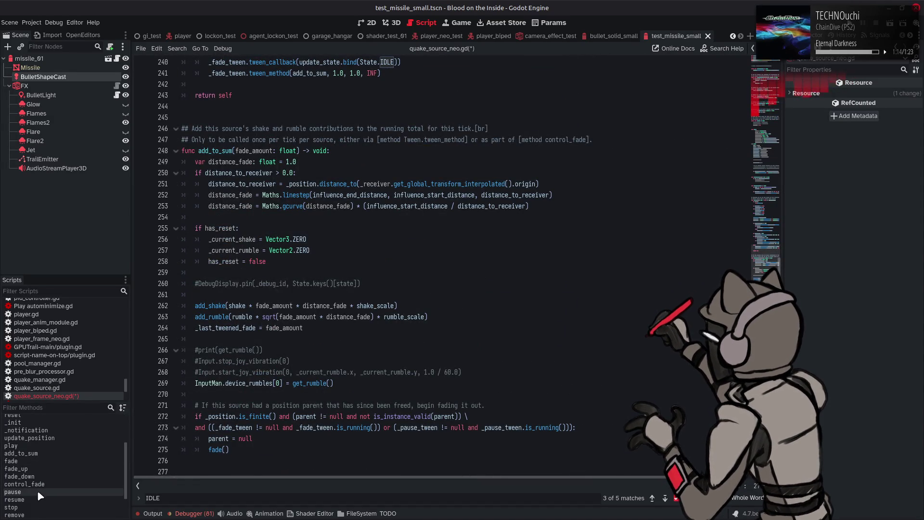
{"action": "left_click", "coordinate": [37, 491]}
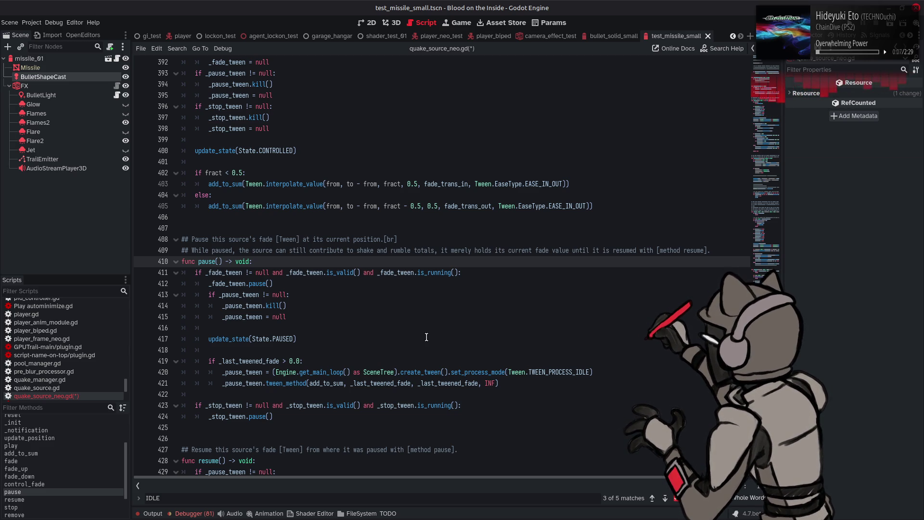
{"action": "left_click", "coordinate": [391, 308]}
{"action": "key", "text": "ctrl+z"}
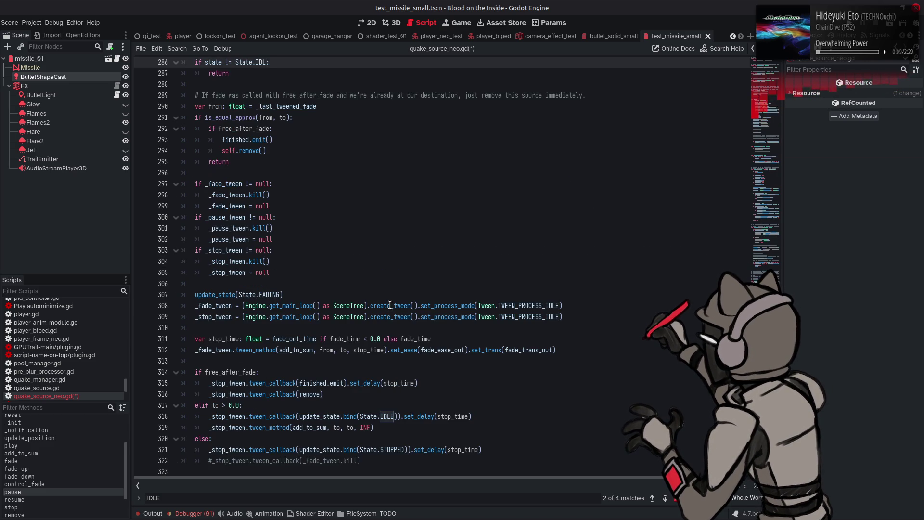
{"action": "key", "text": "ctrl+z"}
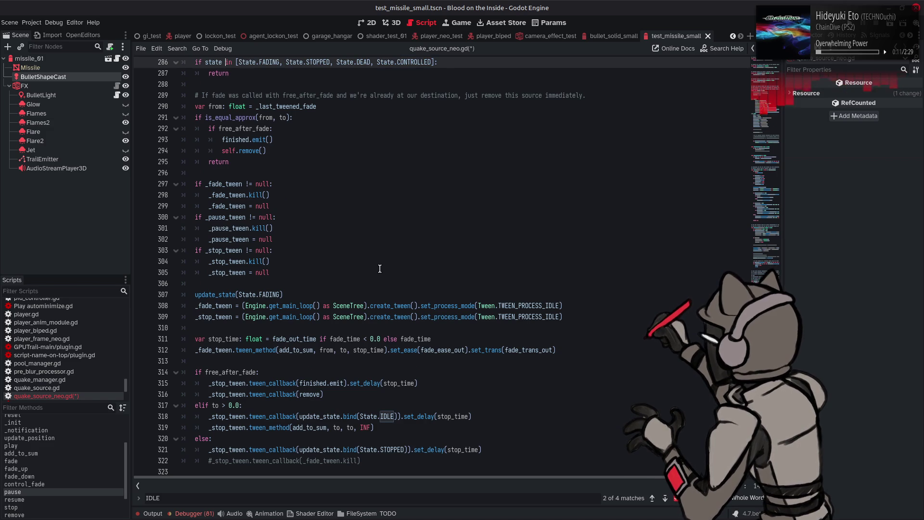
{"action": "key", "text": "ctrl+z"}
{"action": "key", "text": "ctrl+z"}
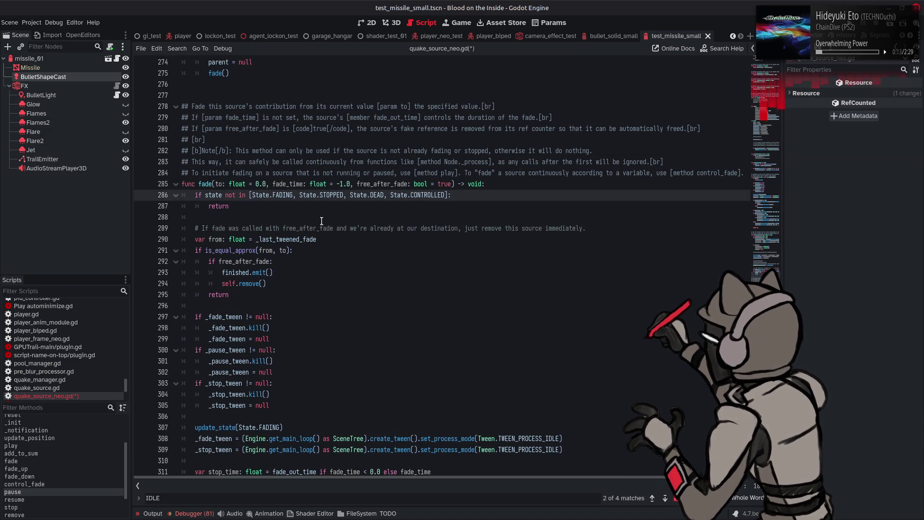
- Change the guard list from FADING and STOPPED to IDLE and PAUSED, deleting DEAD and CONTROLLED
{"action": "double_click", "coordinate": [282, 196]}
{"action": "type", "text": "IDLE"}
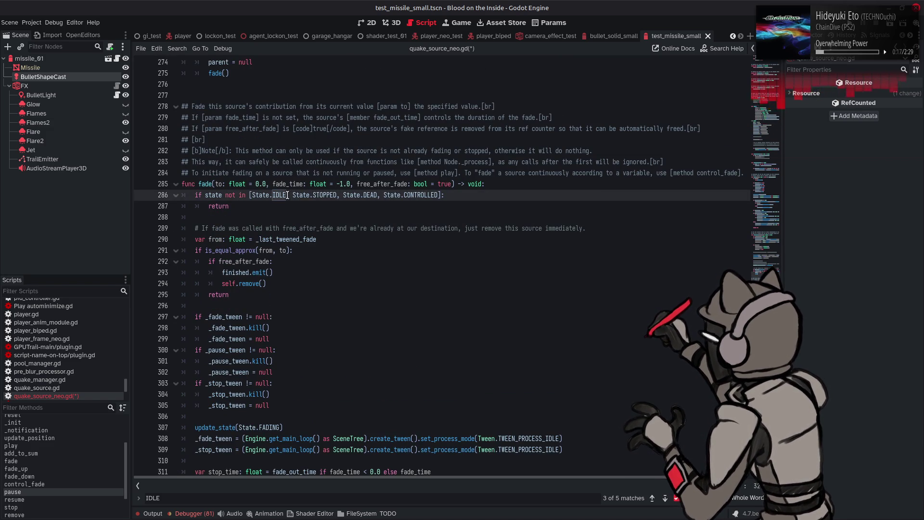
{"action": "double_click", "coordinate": [325, 196]}
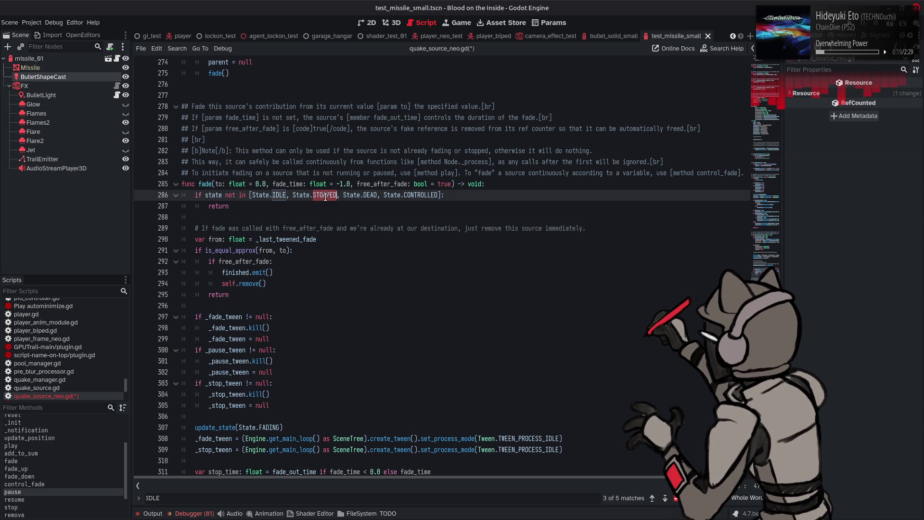
{"action": "type", "text": "PAUSED"}
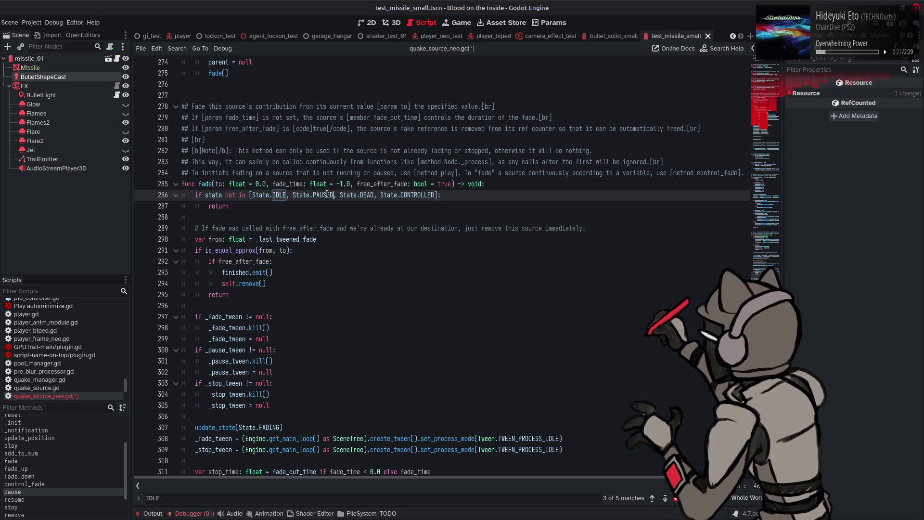
{"action": "left_click_drag", "start_coordinate": [334, 195], "coordinate": [436, 195]}
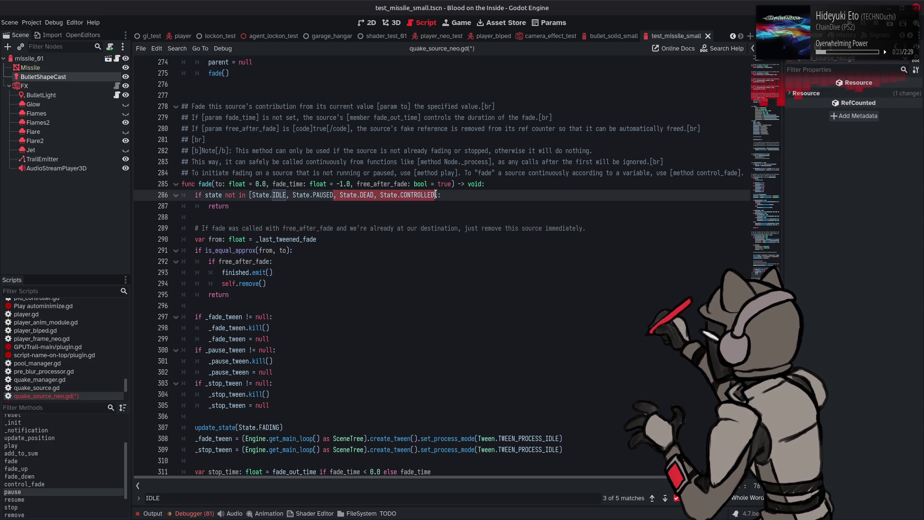
{"action": "key", "text": "BackSpace"}
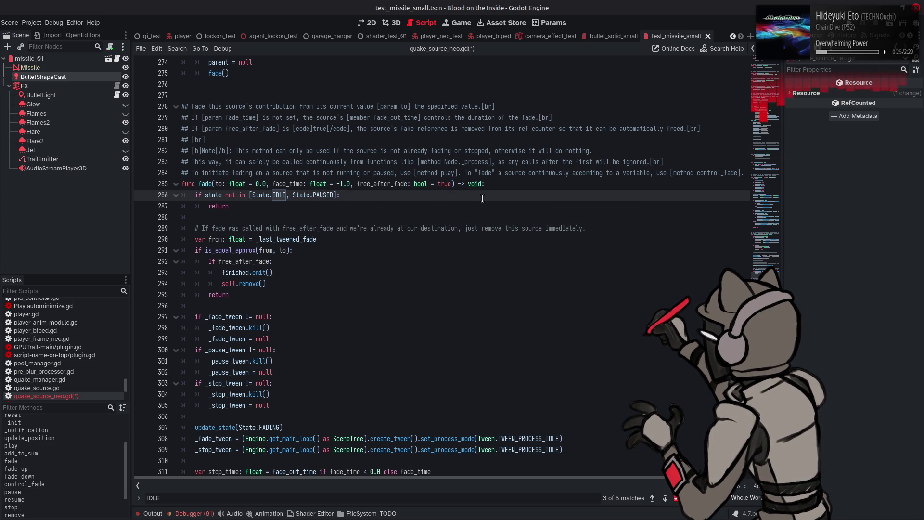
{"action": "left_click", "coordinate": [44, 500]}
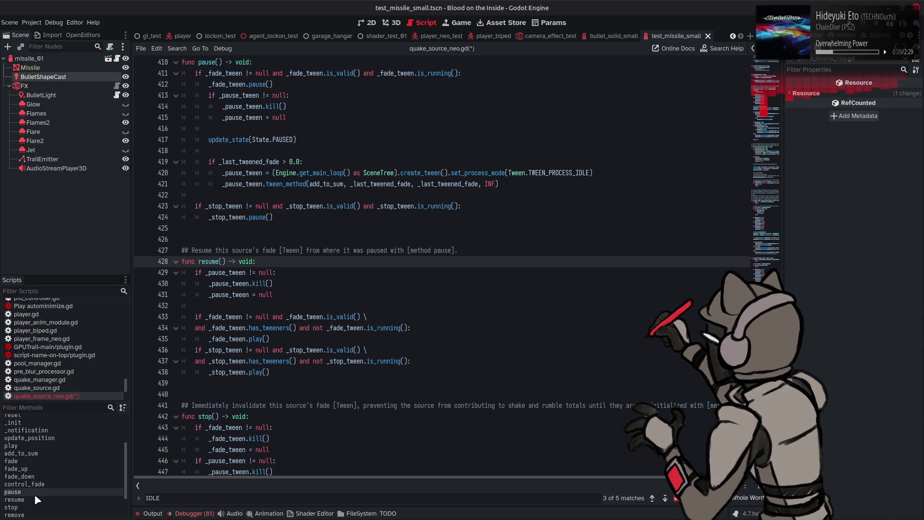
- Rename the fade function on line 285 to fade_out
{"action": "left_click", "coordinate": [45, 462]}
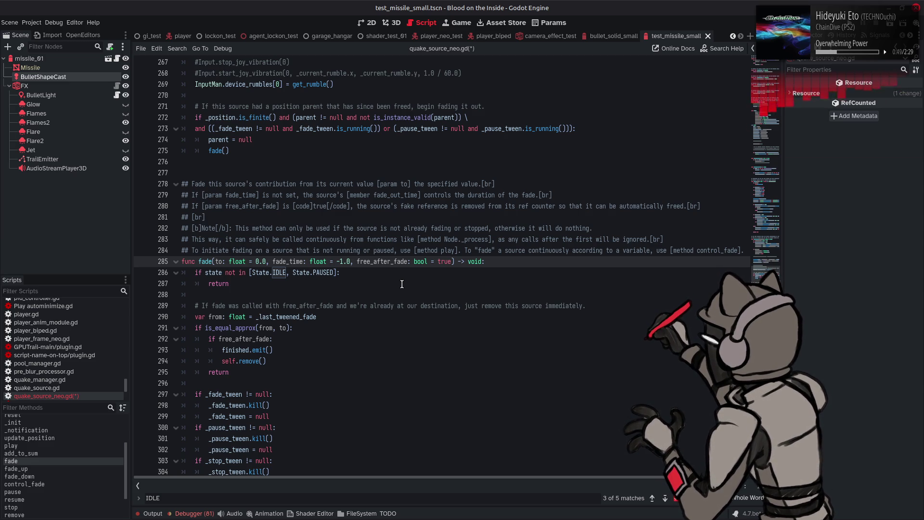
{"action": "left_click", "coordinate": [212, 261]}
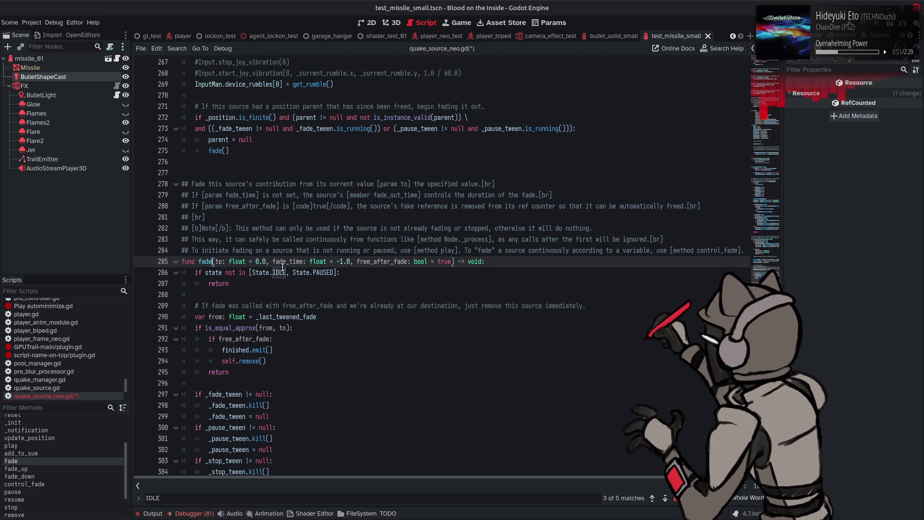
{"action": "type", "text": "_out"}
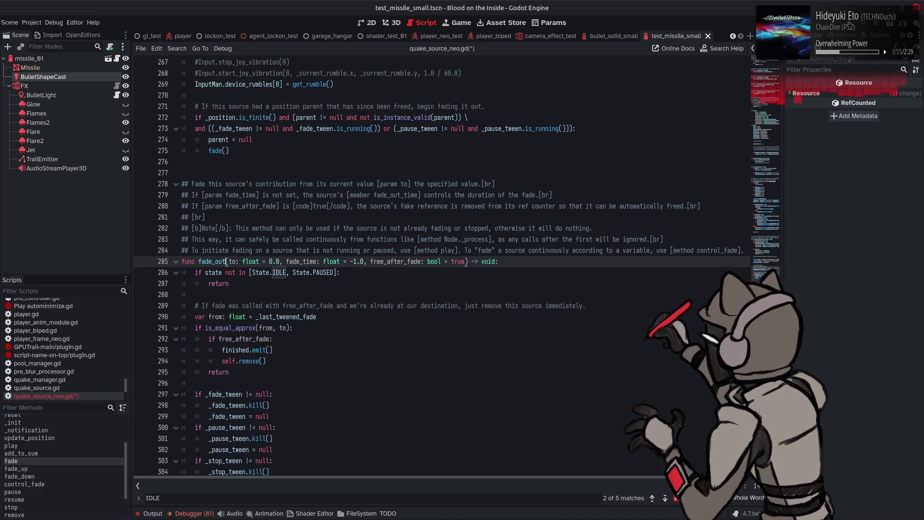
- Close the search bar and go to add_to_sum's freed-parent check, selecting 'parent' on line 274
{"action": "left_click", "coordinate": [676, 498]}
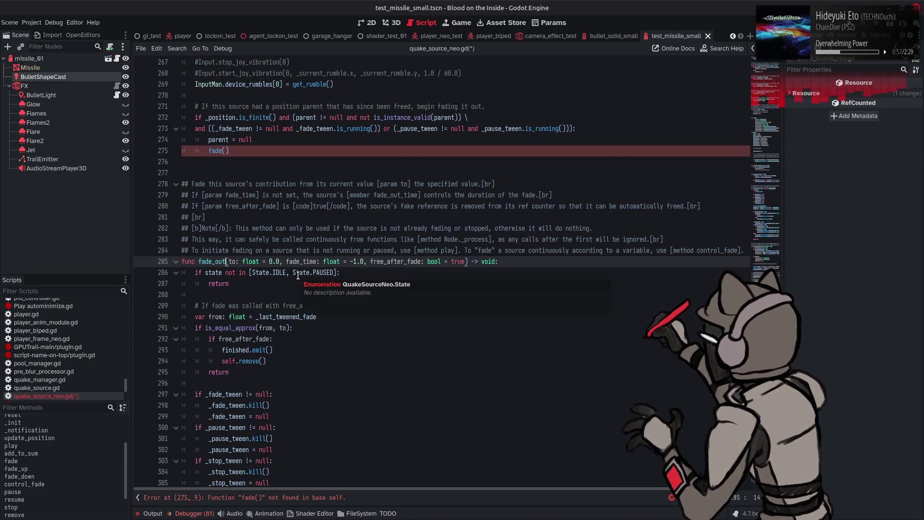
{"action": "scroll", "coordinate": [289, 270], "scroll_direction": "up", "scroll_amount": 5}
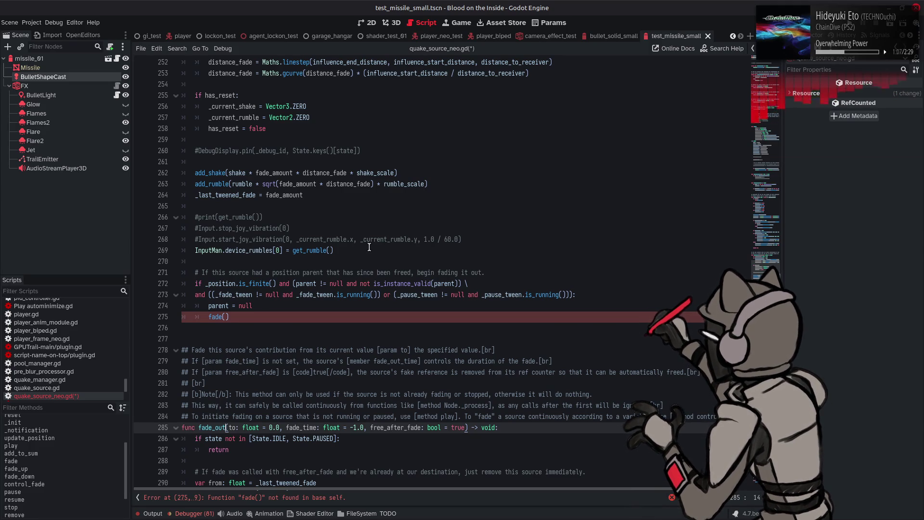
{"action": "scroll", "coordinate": [369, 247], "scroll_direction": "up", "scroll_amount": 5}
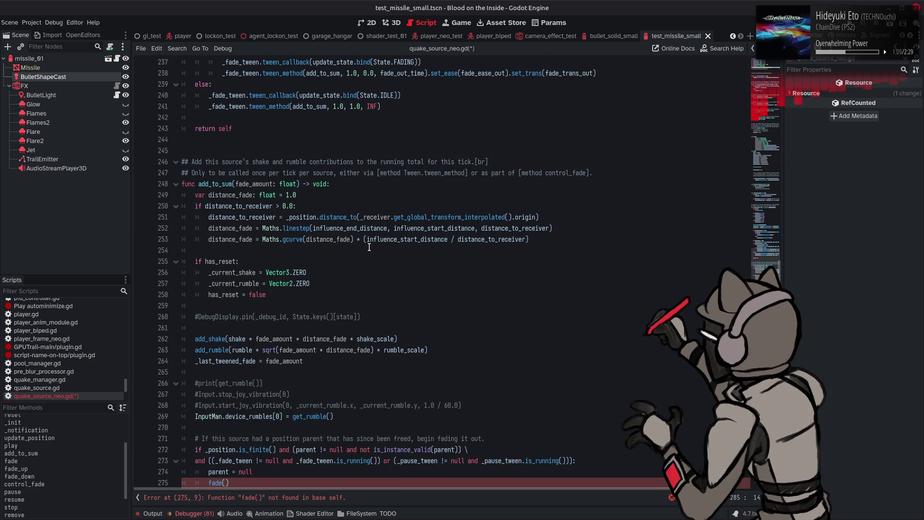
{"action": "scroll", "coordinate": [369, 248], "scroll_direction": "down", "scroll_amount": 3}
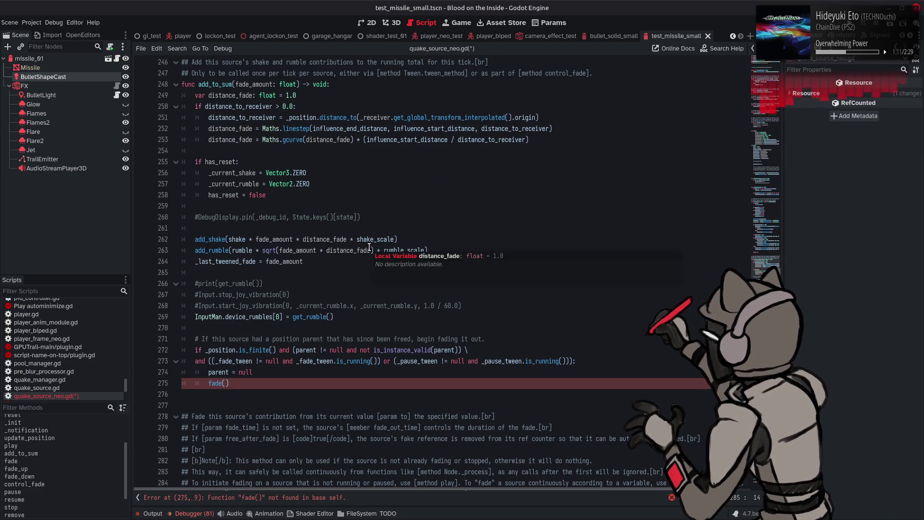
{"action": "left_click", "coordinate": [194, 351]}
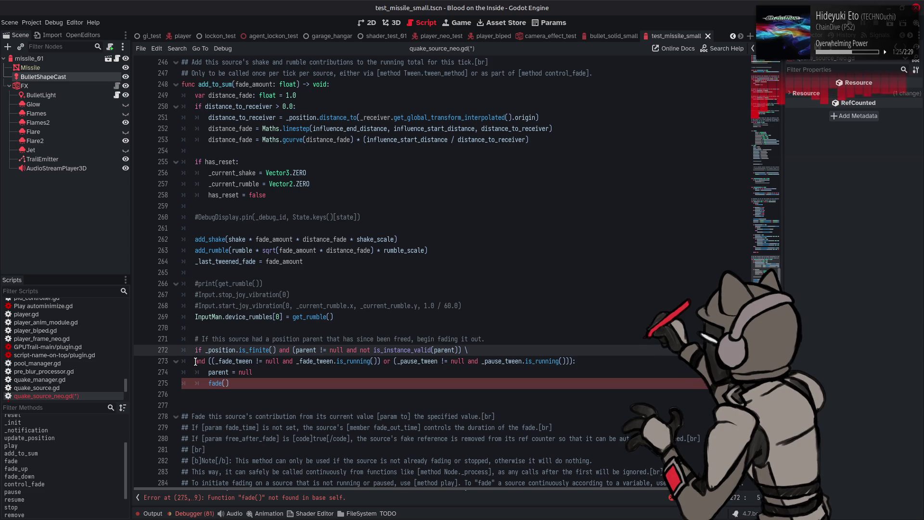
{"action": "double_click", "coordinate": [224, 372]}
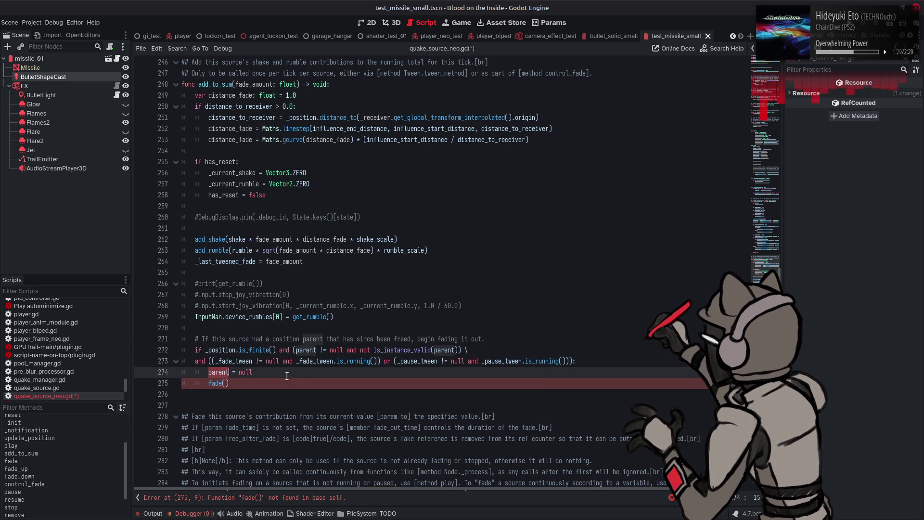
{"action": "key", "text": "ctrl+f"}
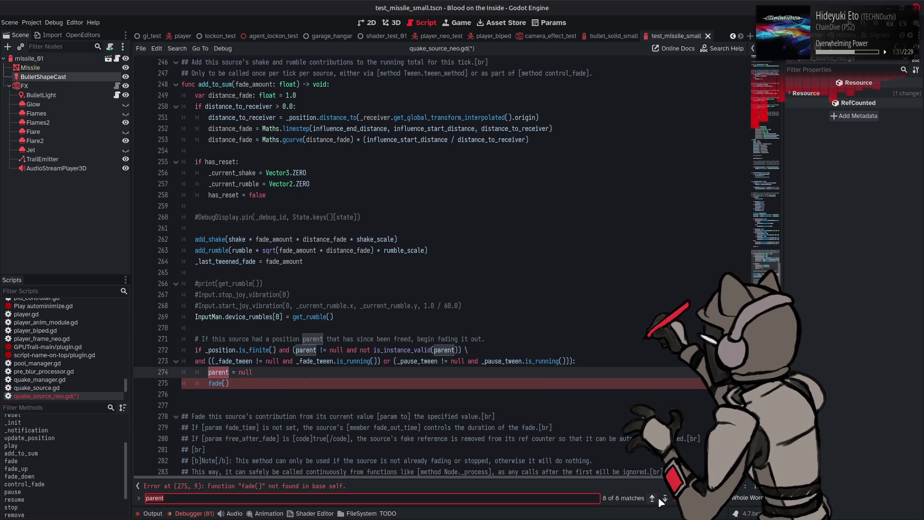
{"action": "left_click", "coordinate": [666, 499]}
{"action": "left_click", "coordinate": [666, 499]}
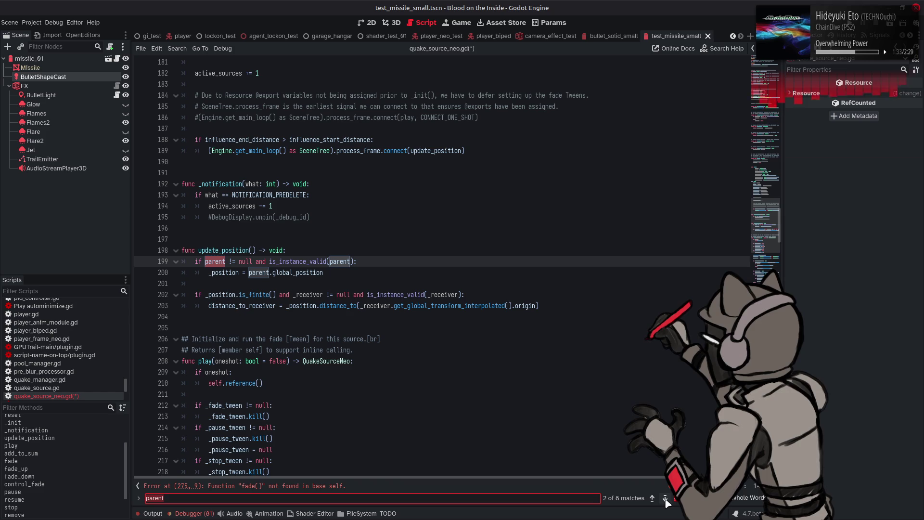
{"action": "left_click", "coordinate": [666, 499]}
{"action": "left_click", "coordinate": [666, 499]}
{"action": "left_click", "coordinate": [665, 499]}
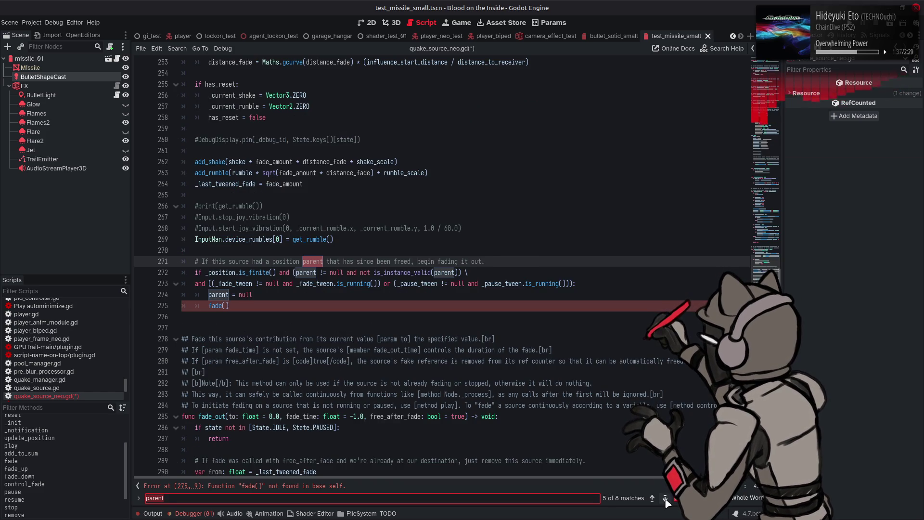
{"action": "left_click", "coordinate": [665, 499]}
{"action": "left_click", "coordinate": [665, 499]}
{"action": "left_click", "coordinate": [665, 499]}
{"action": "left_click", "coordinate": [666, 499]}
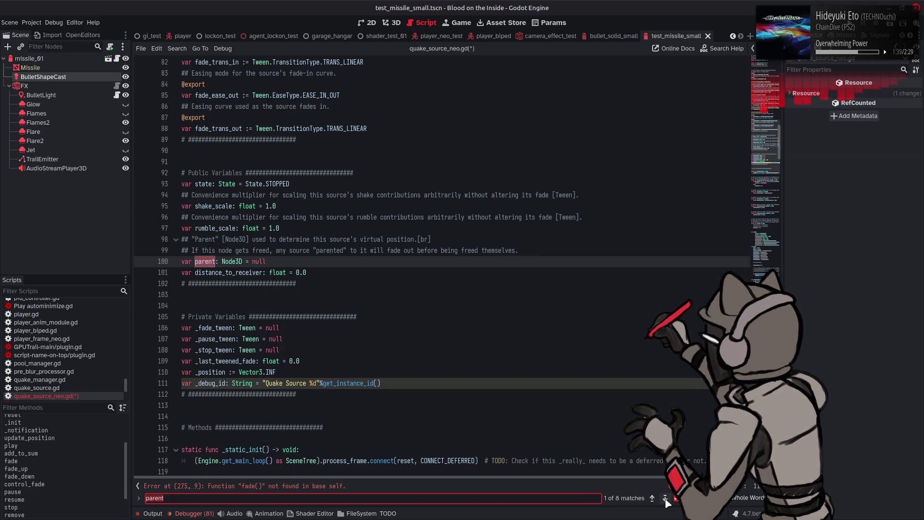
{"action": "left_click", "coordinate": [653, 500]}
{"action": "key", "text": "Escape"}
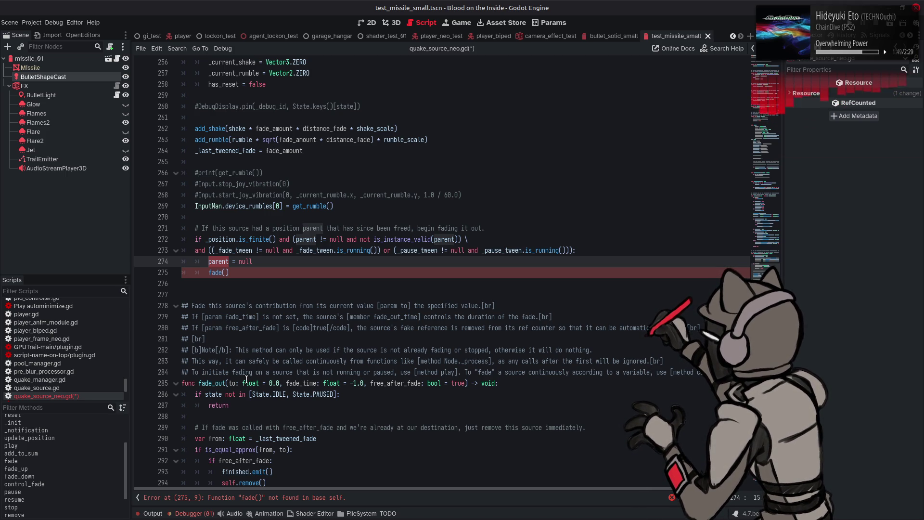
{"action": "scroll", "coordinate": [45, 375], "scroll_direction": "up", "scroll_amount": 3}
{"action": "scroll", "coordinate": [44, 375], "scroll_direction": "up", "scroll_amount": 15}
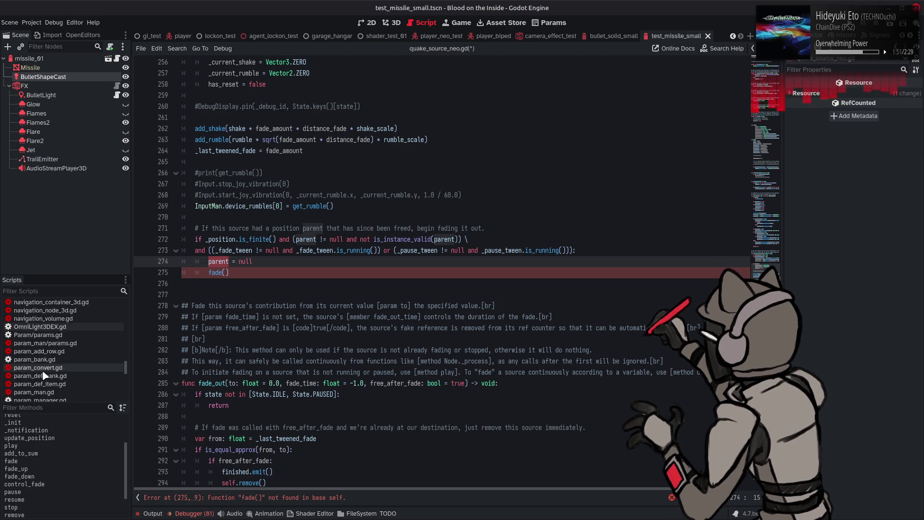
- Open equip_weapon.gd and select fire_quake in the fire() call on line 315
{"action": "left_click", "coordinate": [72, 364]}
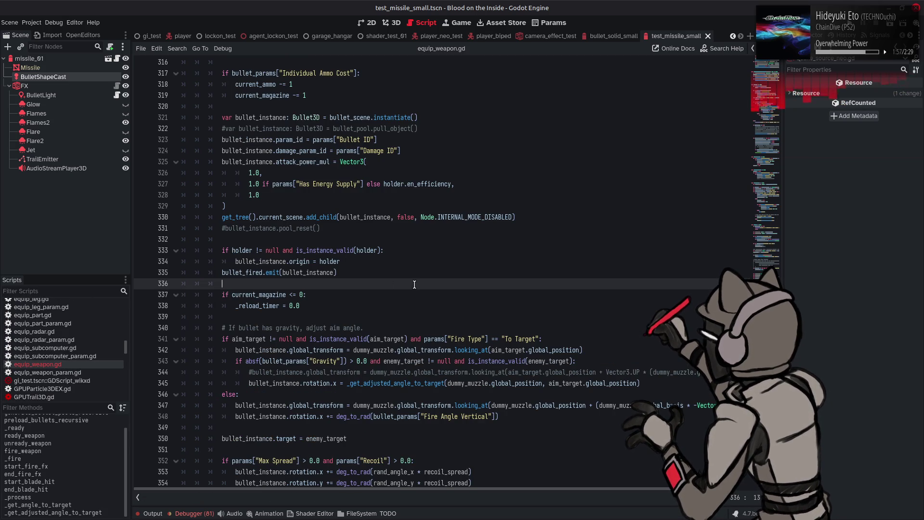
{"action": "scroll", "coordinate": [414, 285], "scroll_direction": "up", "scroll_amount": 5}
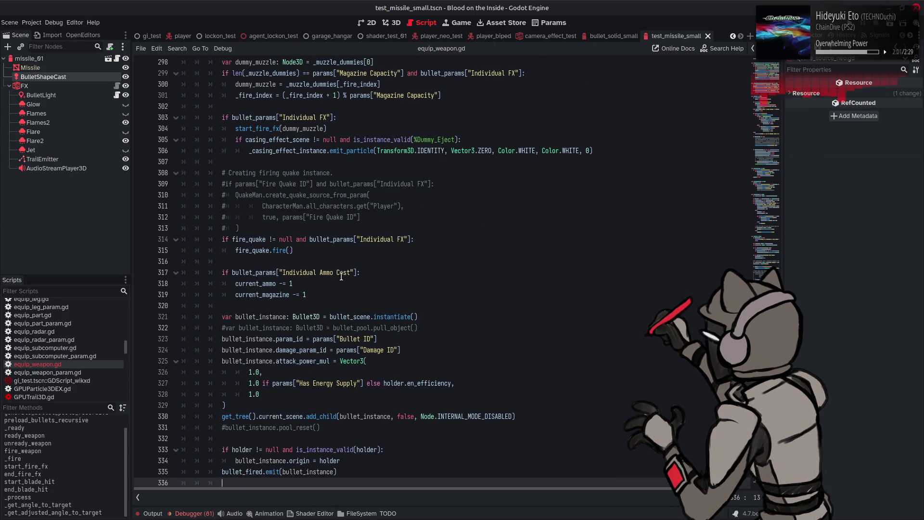
{"action": "left_click", "coordinate": [256, 251]}
{"action": "double_click", "coordinate": [256, 252]}
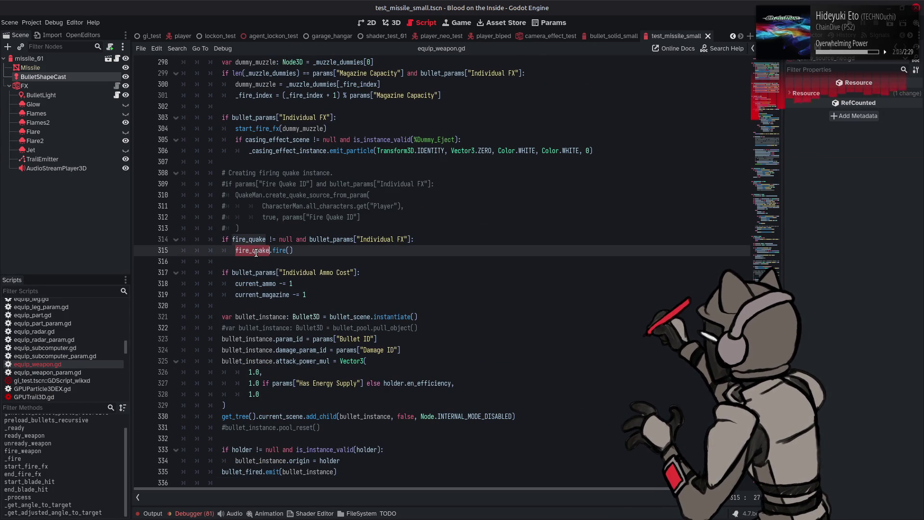
- Search fire_quake from its line 60 declaration through each match back to line 315
{"action": "key", "text": "ctrl+f"}
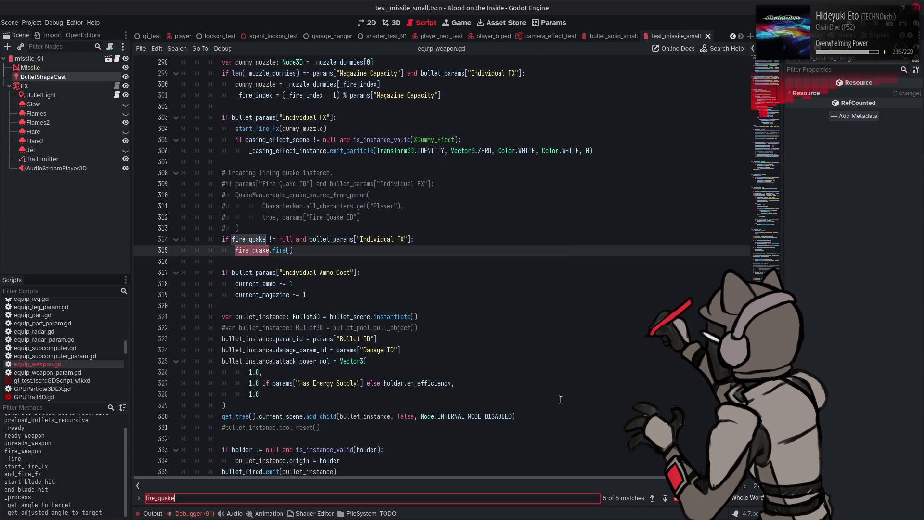
{"action": "left_click", "coordinate": [665, 498]}
{"action": "left_click", "coordinate": [664, 498]}
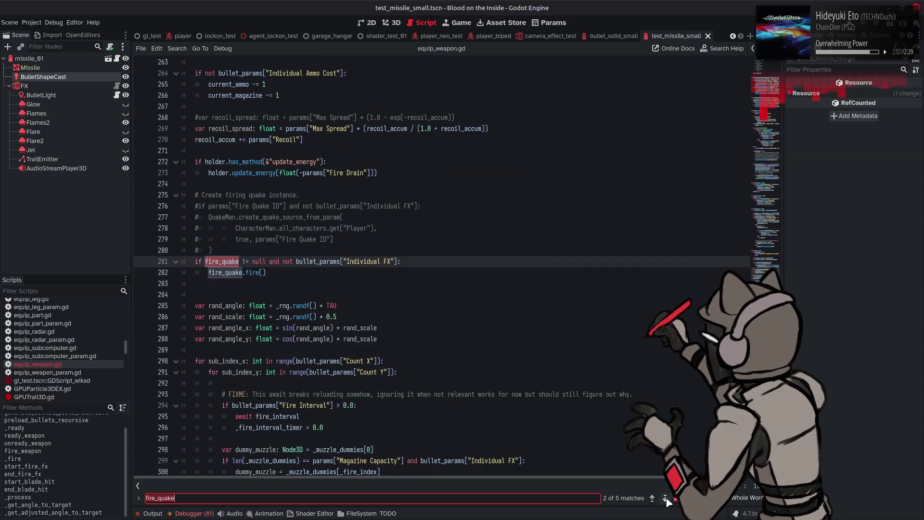
{"action": "left_click", "coordinate": [665, 498]}
{"action": "left_click", "coordinate": [665, 498]}
{"action": "left_click", "coordinate": [665, 498]}
{"action": "left_click", "coordinate": [664, 498]}
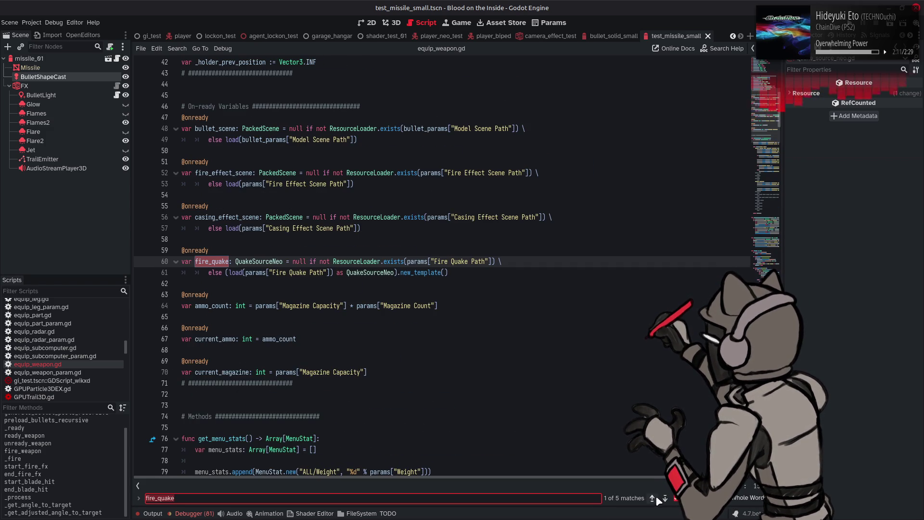
{"action": "left_click", "coordinate": [652, 498]}
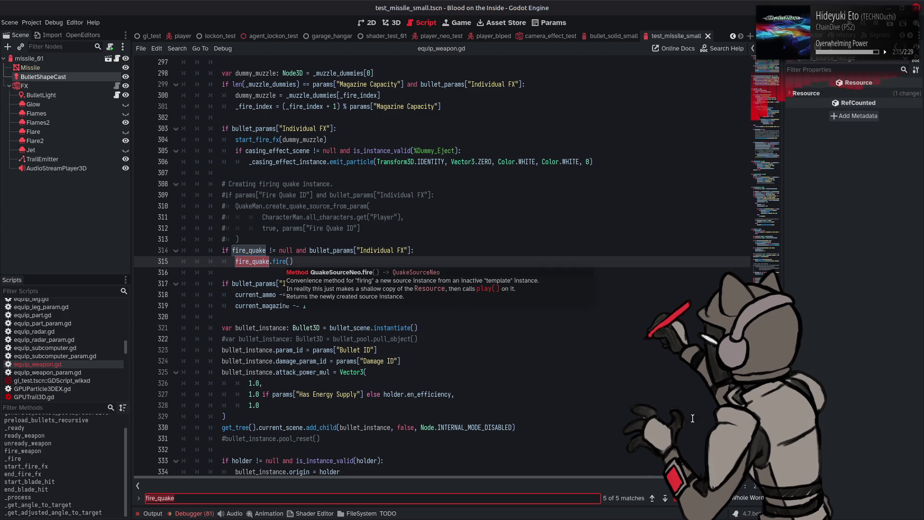
{"action": "key", "text": "Escape"}
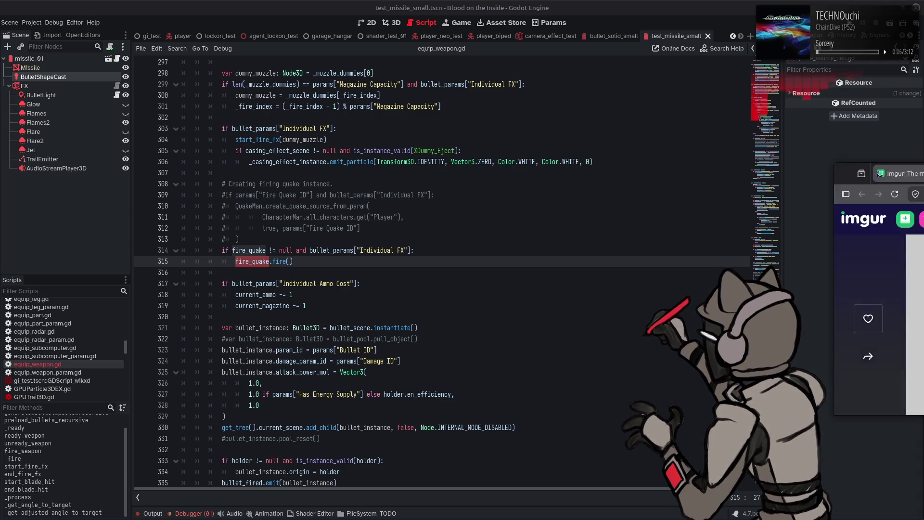
- Browse the Imgur post of the low-poly 3D face model in Firefox, then return to Godot
{"action": "key", "text": "alt+Tab"}
{"action": "scroll", "coordinate": [123, 225], "scroll_direction": "down", "scroll_amount": 8}
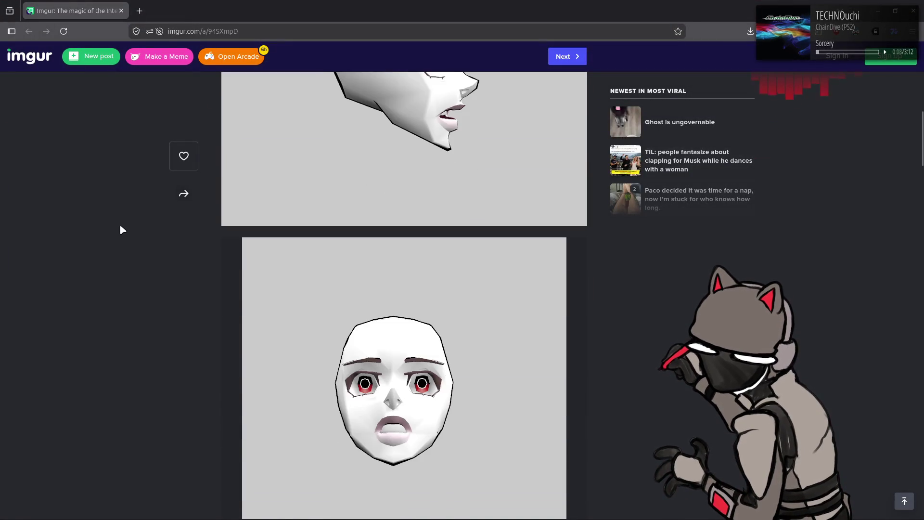
{"action": "scroll", "coordinate": [121, 229], "scroll_direction": "down", "scroll_amount": 3}
{"action": "scroll", "coordinate": [121, 229], "scroll_direction": "up", "scroll_amount": 3}
{"action": "scroll", "coordinate": [121, 229], "scroll_direction": "down", "scroll_amount": 1}
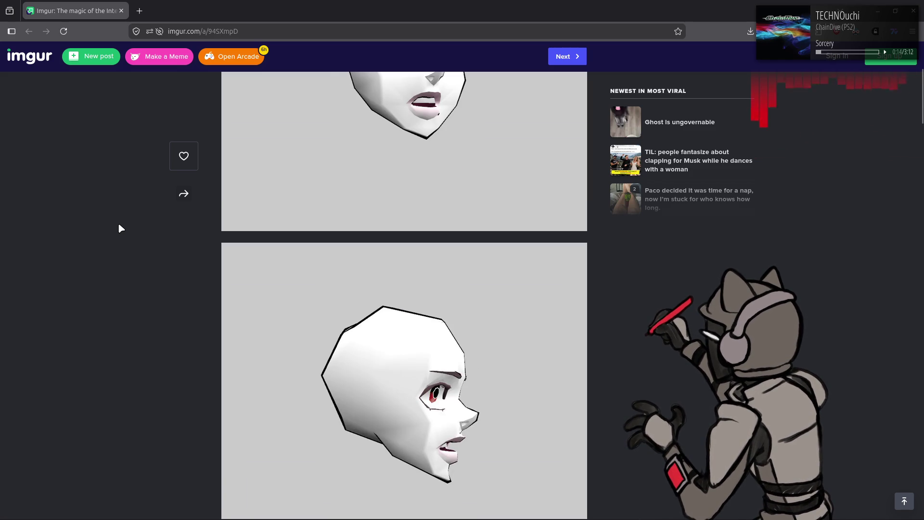
{"action": "scroll", "coordinate": [120, 228], "scroll_direction": "up", "scroll_amount": 4}
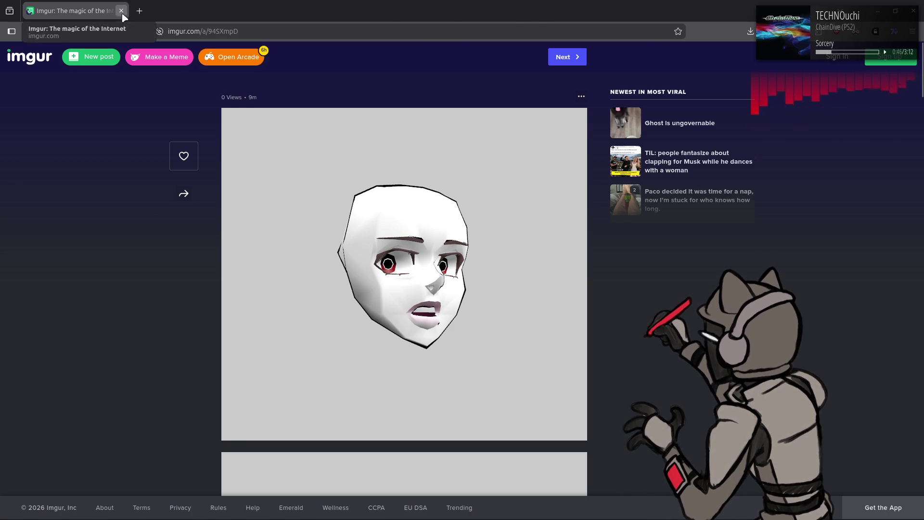
{"action": "key", "text": "alt+Tab"}
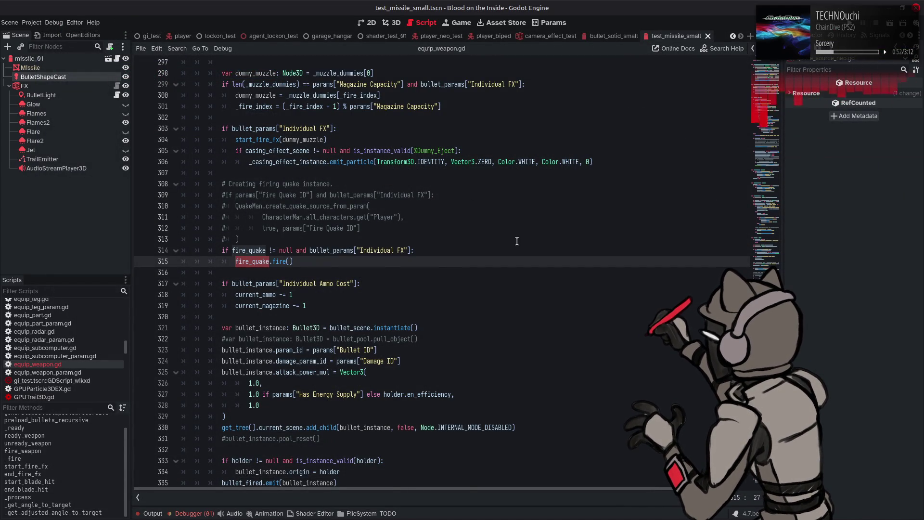
- Jump to the fire_quake declaration, then navigate back to the error in quake_source_neo.gd
{"action": "key", "text": "F12"}
{"action": "key", "text": "alt+Left"}
{"action": "key", "text": "alt+Right"}
{"action": "key", "text": "alt+Left"}
{"action": "key", "text": "alt+Left"}
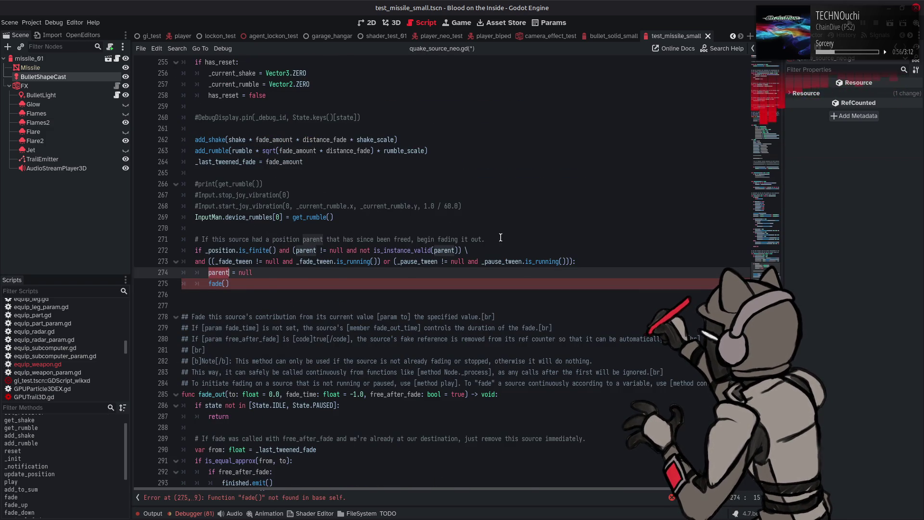
- Prefix lines 272–275 with # to comment out the freed-parent fade() check
{"action": "left_click", "coordinate": [195, 250]}
{"action": "type", "text": "#"}
{"action": "left_click", "coordinate": [195, 261]}
{"action": "type", "text": "#"}
{"action": "left_click", "coordinate": [196, 272]}
{"action": "type", "text": "#"}
{"action": "left_click", "coordinate": [195, 283]}
{"action": "type", "text": "#"}
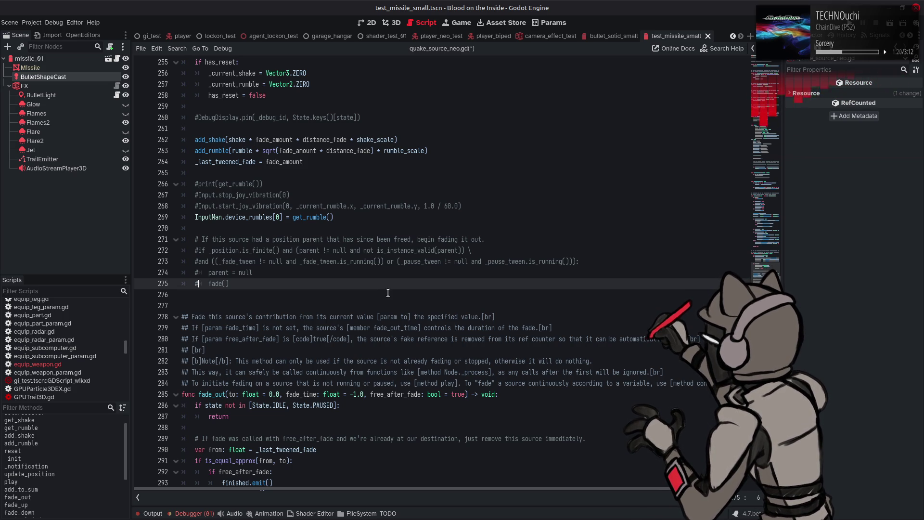
- Review the documented fade_out function and save quake_source_neo.gd
{"action": "scroll", "coordinate": [387, 289], "scroll_direction": "down", "scroll_amount": 3}
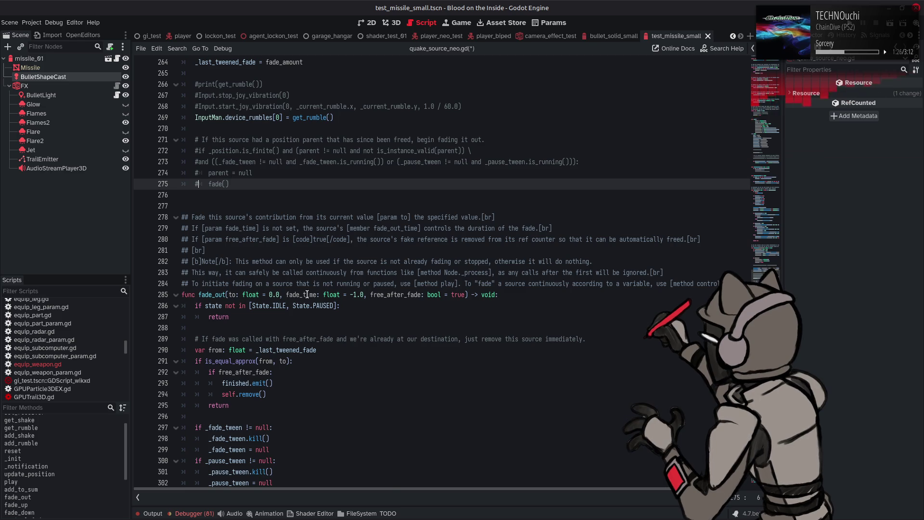
{"action": "scroll", "coordinate": [303, 291], "scroll_direction": "down", "scroll_amount": 2}
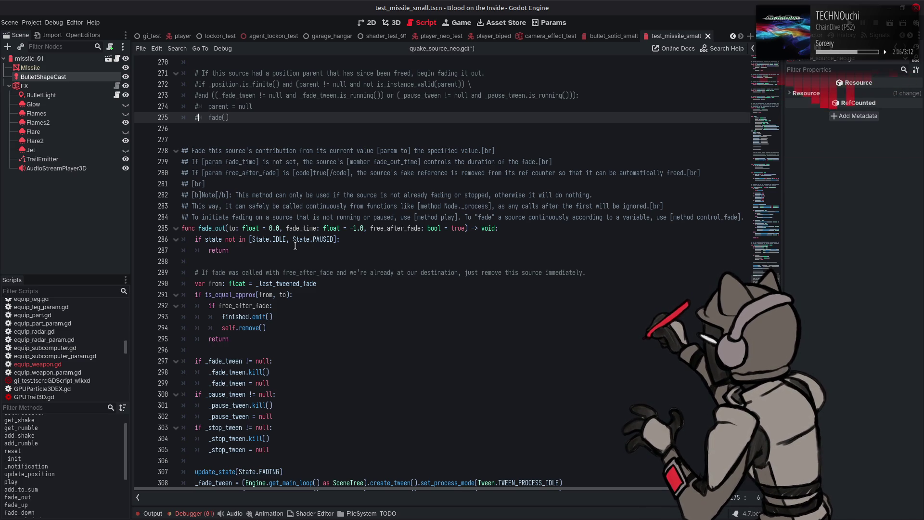
{"action": "scroll", "coordinate": [295, 246], "scroll_direction": "down", "scroll_amount": 2}
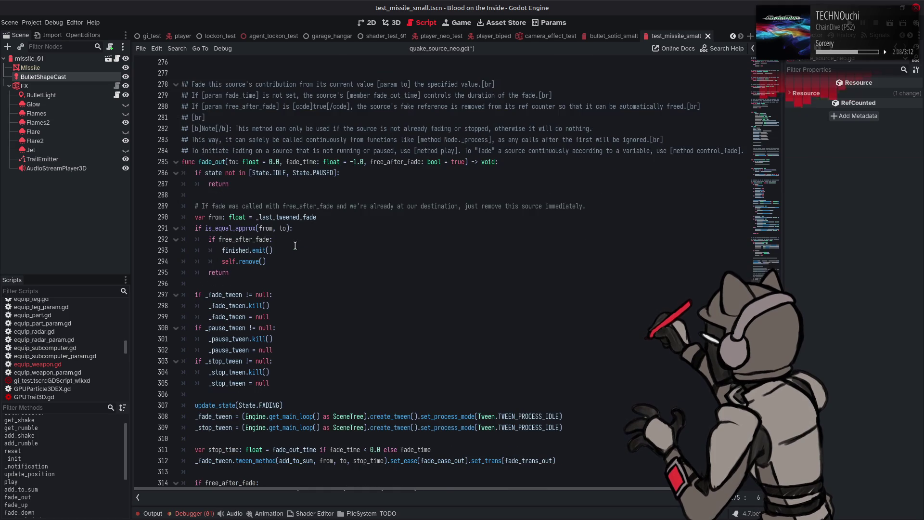
{"action": "scroll", "coordinate": [295, 246], "scroll_direction": "down", "scroll_amount": 4}
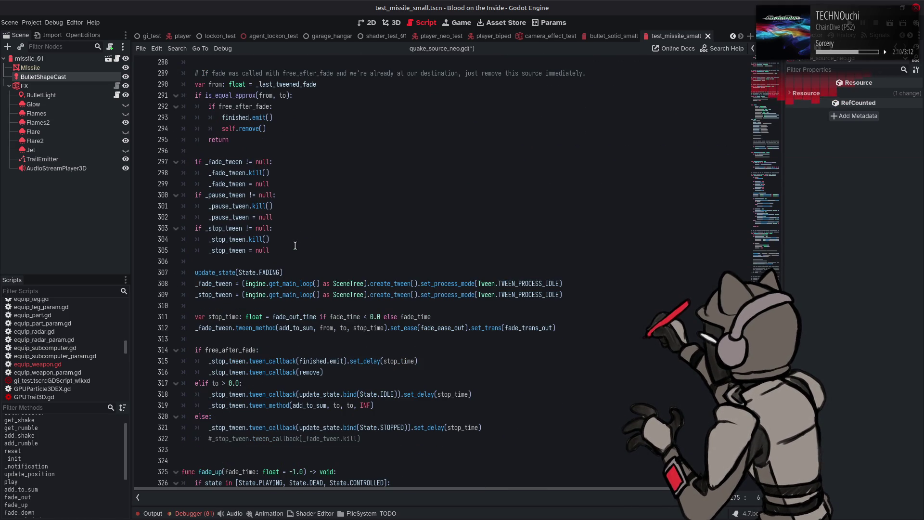
{"action": "key", "text": "ctrl+s"}
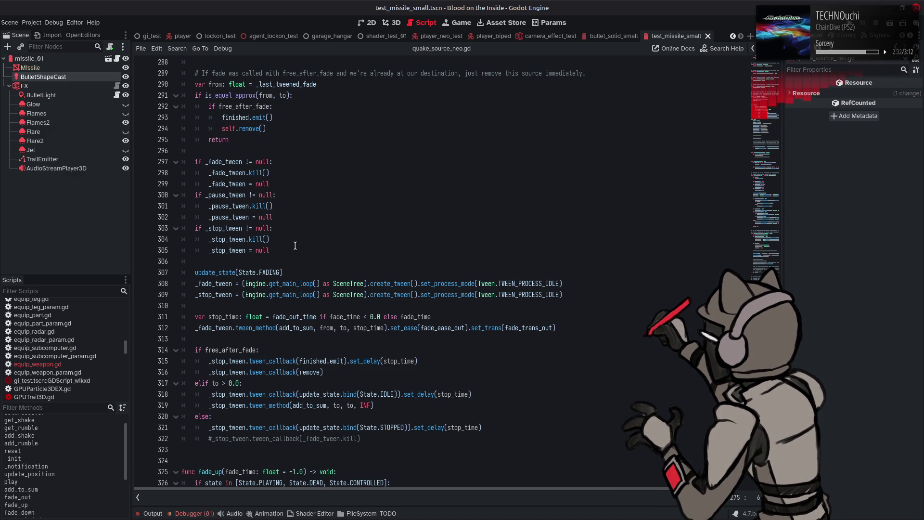
{"action": "scroll", "coordinate": [295, 245], "scroll_direction": "up", "scroll_amount": 5}
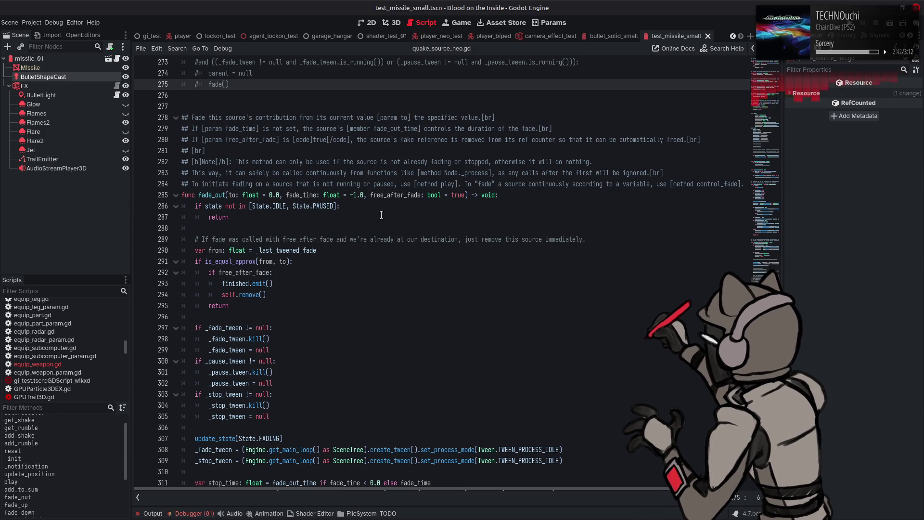
{"action": "left_click", "coordinate": [382, 214]}
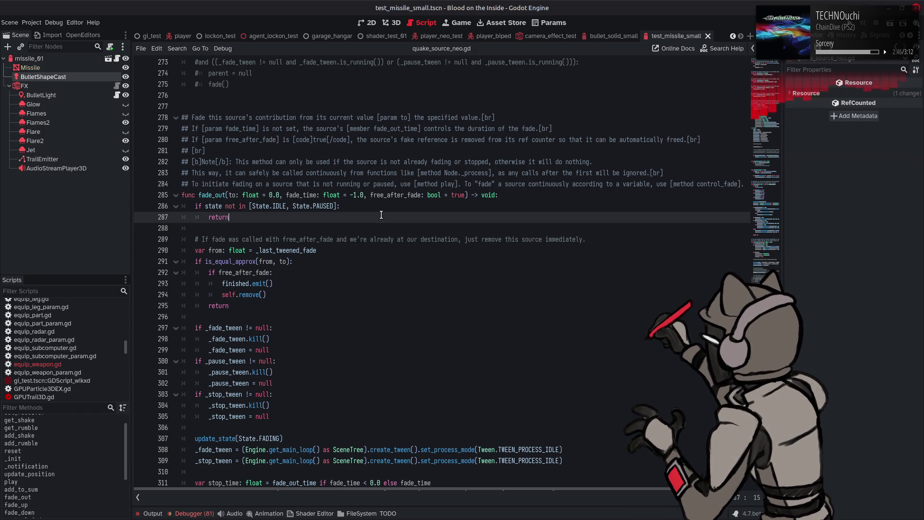
- Undo and redo edits to compare fade_out against the original fade version
{"action": "key", "text": "ctrl+z"}
{"action": "key", "text": "ctrl+z"}
{"action": "key", "text": "ctrl+z"}
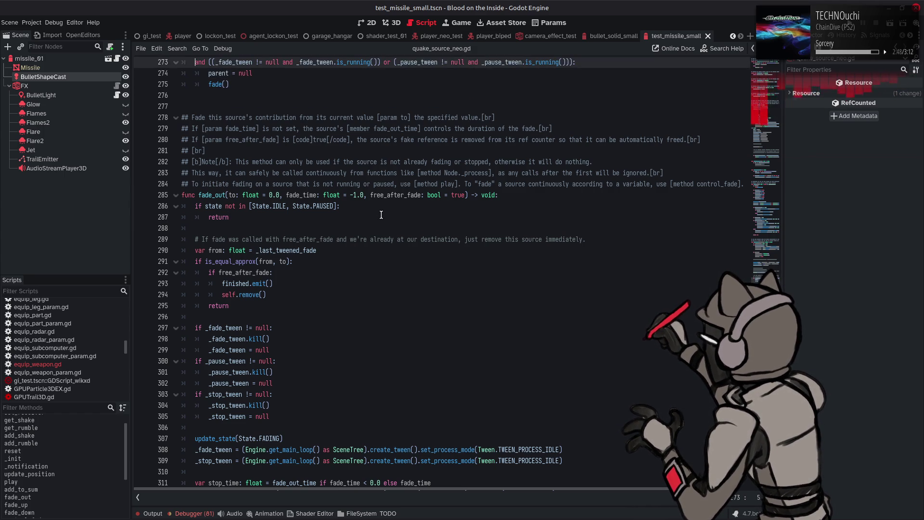
{"action": "key", "text": "ctrl+z"}
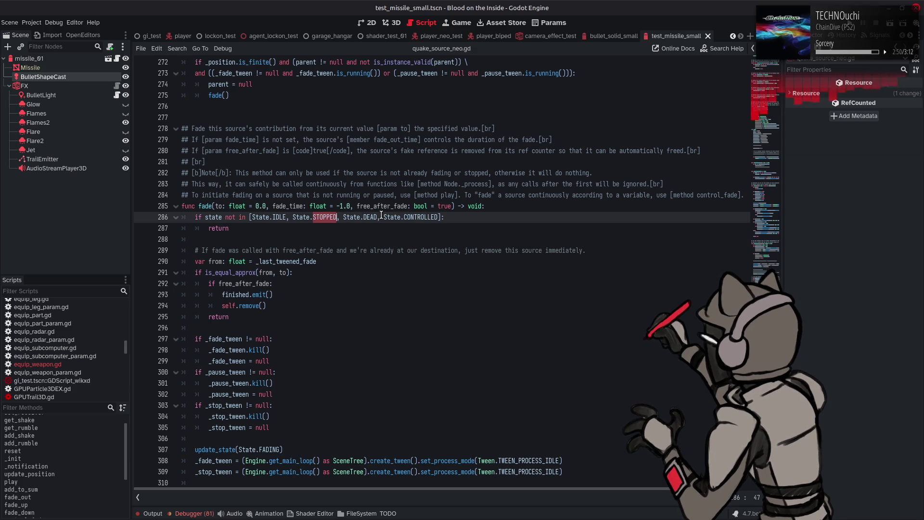
{"action": "key", "text": "ctrl+shift+z"}
{"action": "key", "text": "ctrl+shift+z"}
{"action": "key", "text": "ctrl+shift+z"}
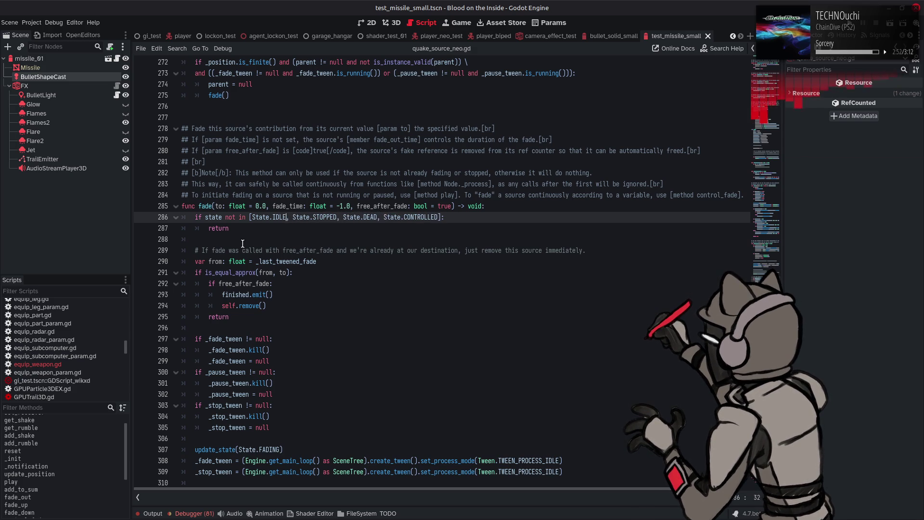
{"action": "scroll", "coordinate": [242, 239], "scroll_direction": "down", "scroll_amount": 8}
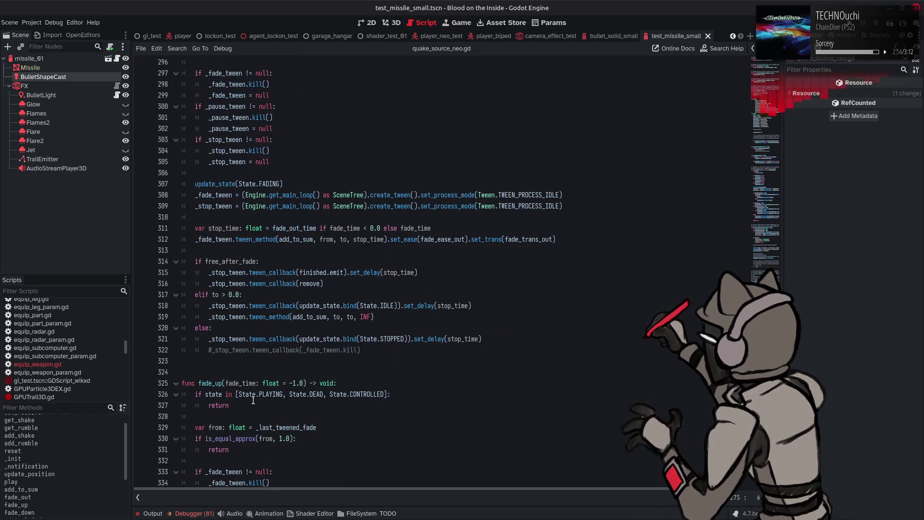
- Select and copy the whole fade_out function on lines 285–322, then resume undoing
{"action": "left_click", "coordinate": [379, 350]}
{"action": "mouse_move", "coordinate": [379, 351]}
{"action": "left_mouse_down"}
{"action": "mouse_move", "coordinate": [373, 251]}
{"action": "mouse_move", "coordinate": [207, 298]}
{"action": "mouse_move", "coordinate": [204, 324]}
{"action": "mouse_move", "coordinate": [146, 308]}
{"action": "left_mouse_up"}
{"action": "key", "text": "ctrl+c"}
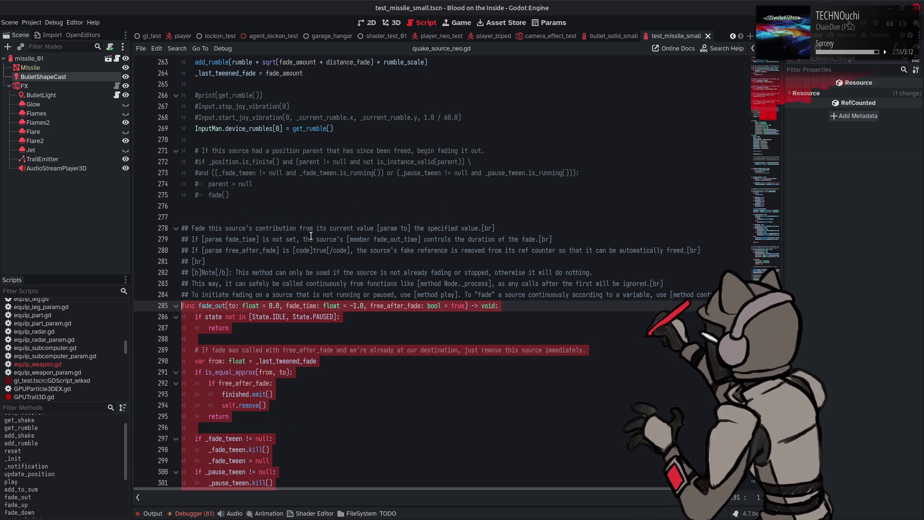
{"action": "left_click", "coordinate": [311, 235]}
{"action": "key", "text": "Up"}
{"action": "key", "text": "Up"}
{"action": "key", "text": "Up"}
{"action": "key", "text": "Up"}
{"action": "key", "text": "Up"}
{"action": "key", "text": "Up"}
{"action": "key", "text": "ctrl+z"}
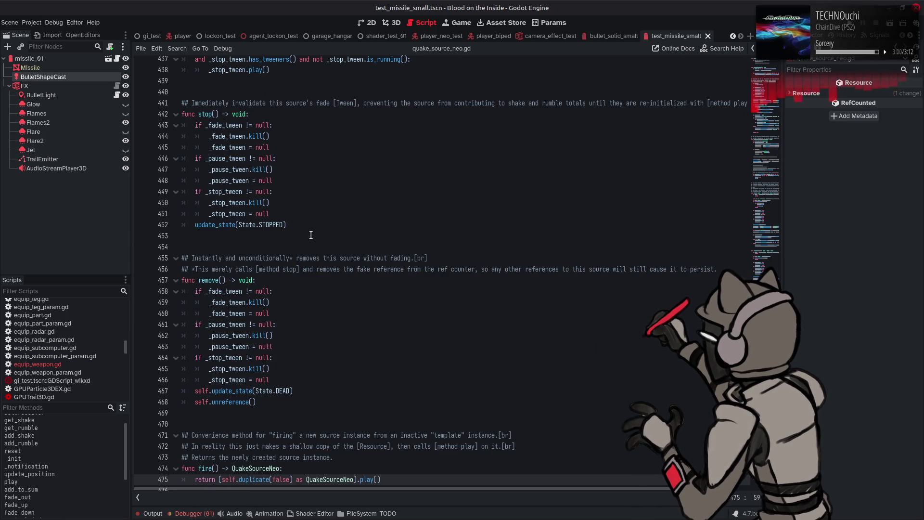
- Undo back to the original fade function and rename it fade_to
{"action": "key", "text": "ctrl+z"}
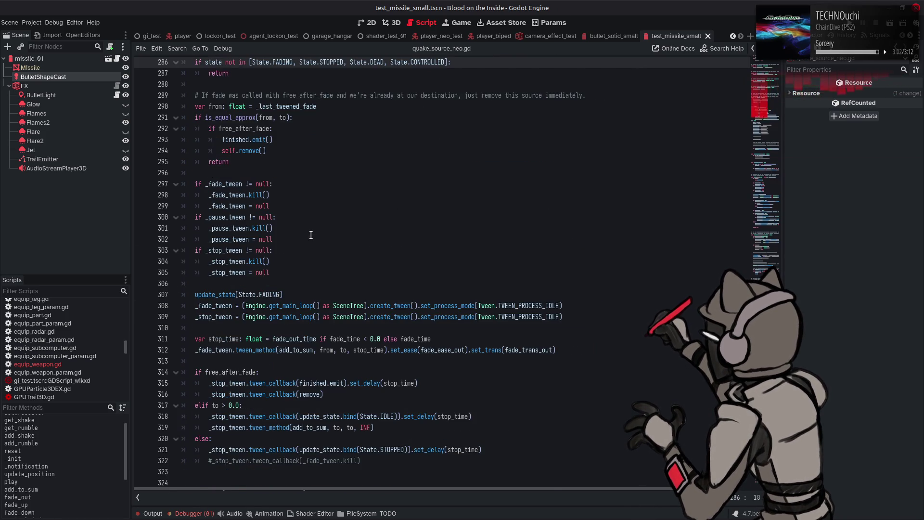
{"action": "key", "text": "ctrl+z"}
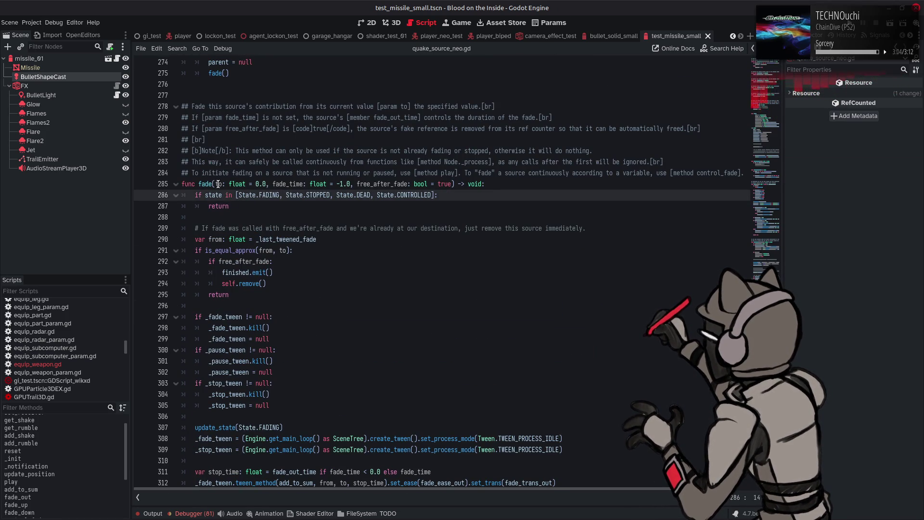
{"action": "left_click", "coordinate": [211, 184]}
{"action": "type", "text": "_to"}
- Comment out lines 272–275 again with # prefixes
{"action": "scroll", "coordinate": [246, 184], "scroll_direction": "up", "scroll_amount": 5}
{"action": "scroll", "coordinate": [247, 184], "scroll_direction": "up", "scroll_amount": 2}
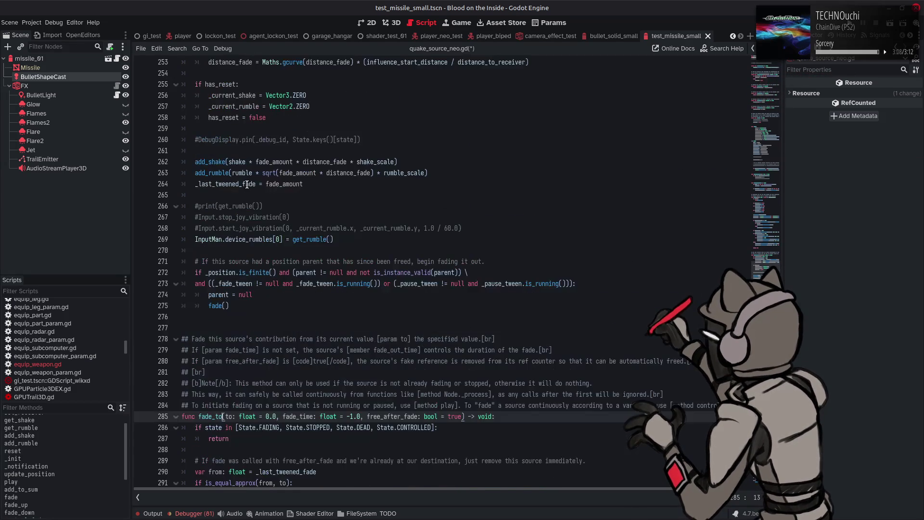
{"action": "scroll", "coordinate": [247, 184], "scroll_direction": "up", "scroll_amount": 2}
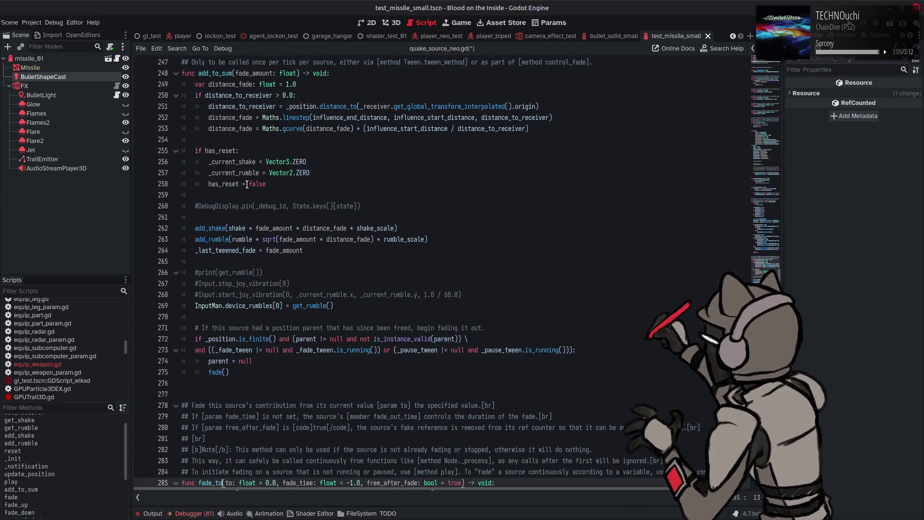
{"action": "left_click", "coordinate": [195, 342]}
{"action": "type", "text": "#"}
{"action": "key", "text": "Down"}
{"action": "key", "text": "Left"}
{"action": "type", "text": "#"}
{"action": "key", "text": "Down"}
{"action": "key", "text": "Left"}
{"action": "type", "text": "#"}
{"action": "key", "text": "Down"}
{"action": "key", "text": "Left"}
{"action": "type", "text": "#"}
- Delete the ' = 0.0' default so fade_to's to parameter is required
{"action": "scroll", "coordinate": [314, 337], "scroll_direction": "down", "scroll_amount": 5}
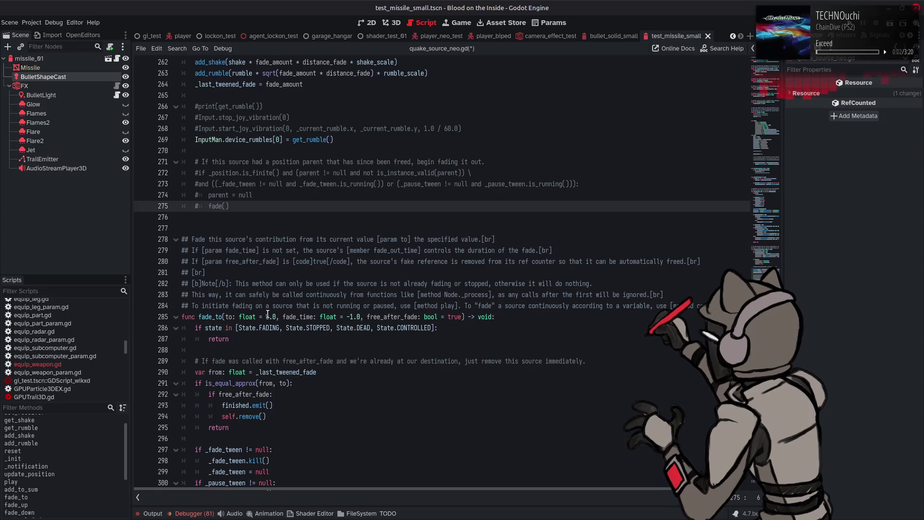
{"action": "left_click_drag", "start_coordinate": [276, 317], "coordinate": [257, 316]}
{"action": "key", "text": "BackSpace"}
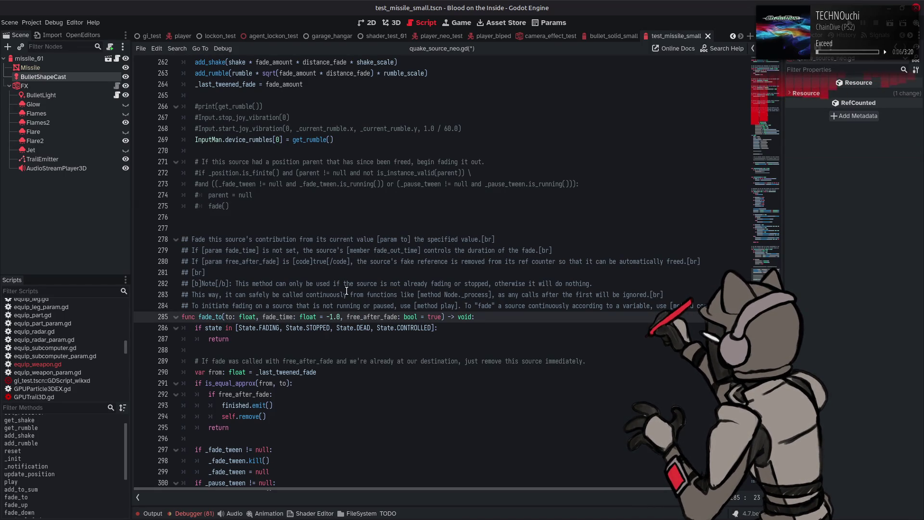
{"action": "scroll", "coordinate": [387, 348], "scroll_direction": "down", "scroll_amount": 4}
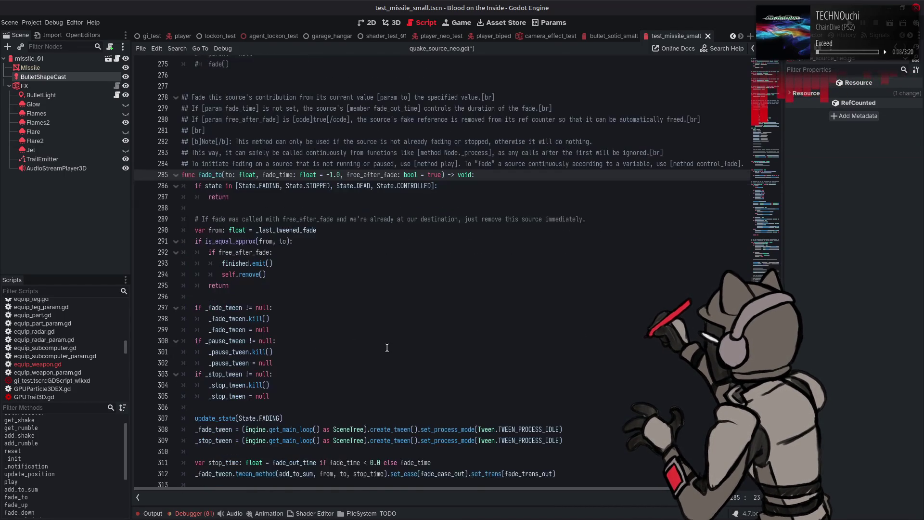
{"action": "scroll", "coordinate": [387, 348], "scroll_direction": "down", "scroll_amount": 7}
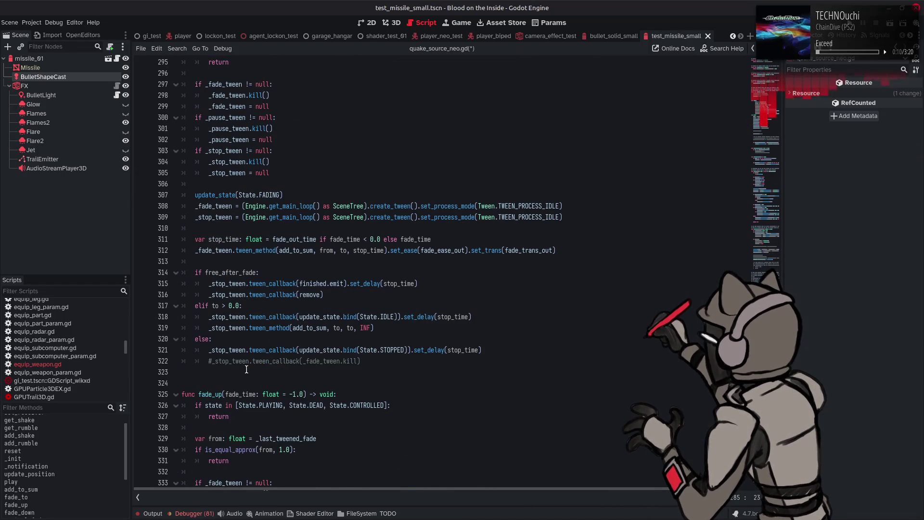
- Paste the copied fade_out function on a new line below fade_to
{"action": "left_click", "coordinate": [215, 372]}
{"action": "key", "text": "Return"}
{"action": "key", "text": "Return"}
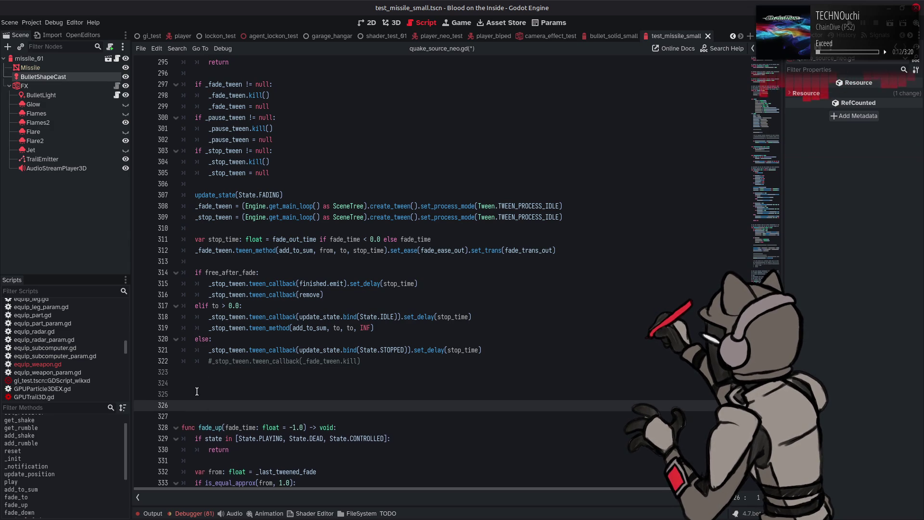
{"action": "key", "text": "ctrl+v"}
- Remove the to and free_after_fade parameters, leaving fade_out(fade_time: float = -1.0)
{"action": "scroll", "coordinate": [276, 381], "scroll_direction": "up", "scroll_amount": 3}
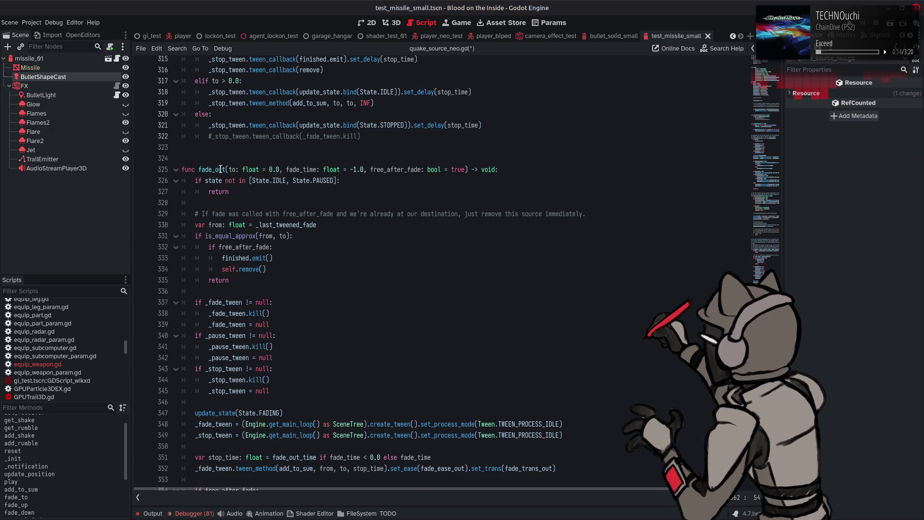
{"action": "left_click", "coordinate": [226, 170]}
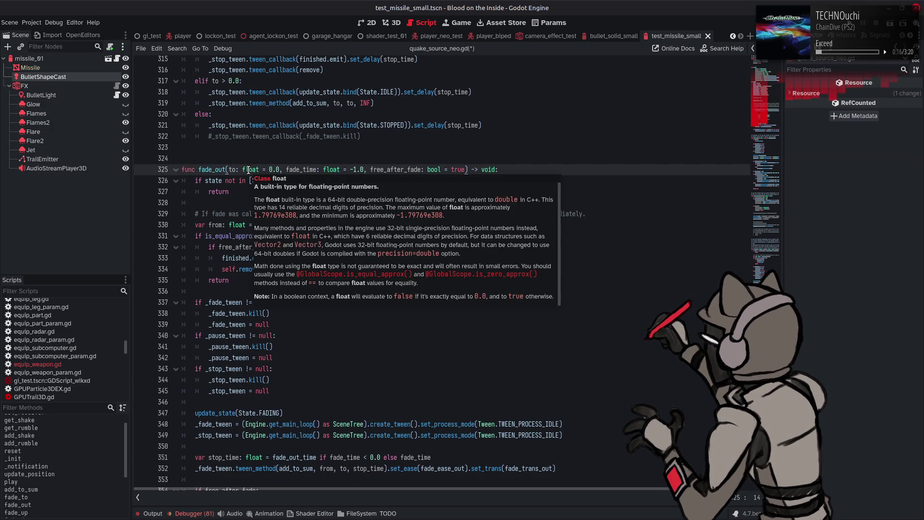
{"action": "key", "text": "Down"}
{"action": "key", "text": "Down"}
{"action": "key", "text": "Down"}
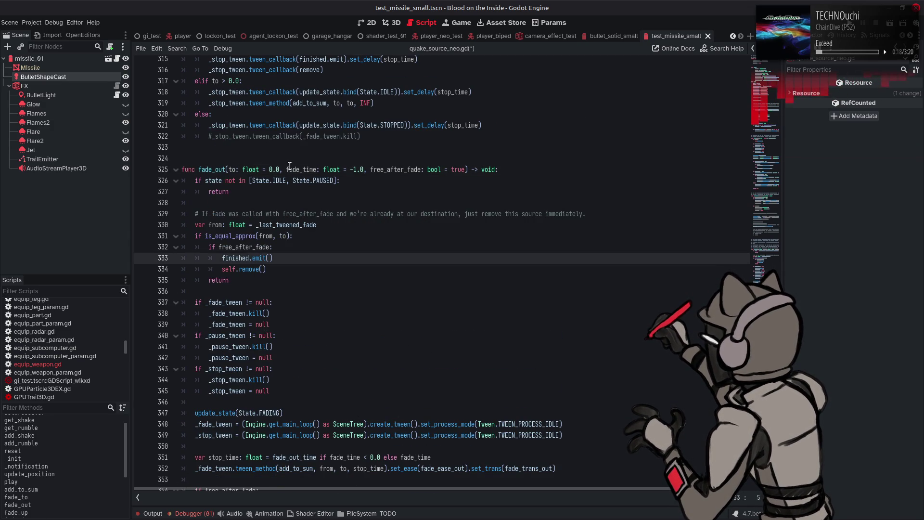
{"action": "left_click", "coordinate": [285, 169]}
{"action": "key", "text": "ctrl+shift+Left"}
{"action": "key", "text": "ctrl+shift+Left"}
{"action": "key", "text": "ctrl+shift+Left"}
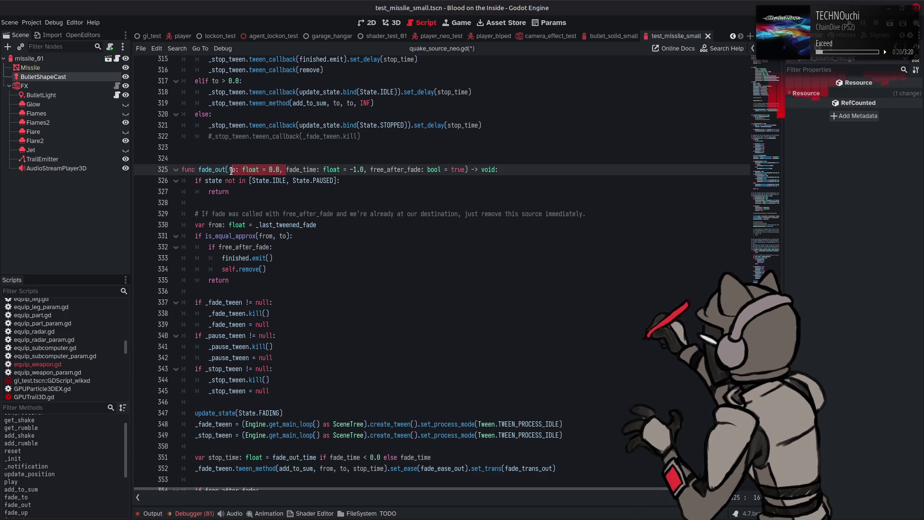
{"action": "key", "text": "BackSpace"}
{"action": "left_click_drag", "start_coordinate": [307, 169], "coordinate": [407, 167]}
{"action": "key", "text": "BackSpace"}
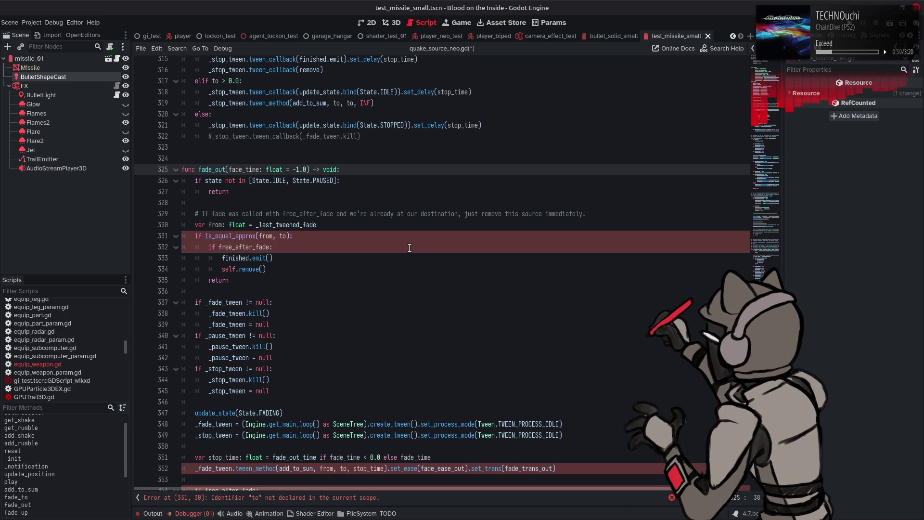
- Delete the immediate-removal comment and replace is_equal_approx(from, to) with is_zero_approx(from)
{"action": "left_click_drag", "start_coordinate": [612, 214], "coordinate": [183, 214]}
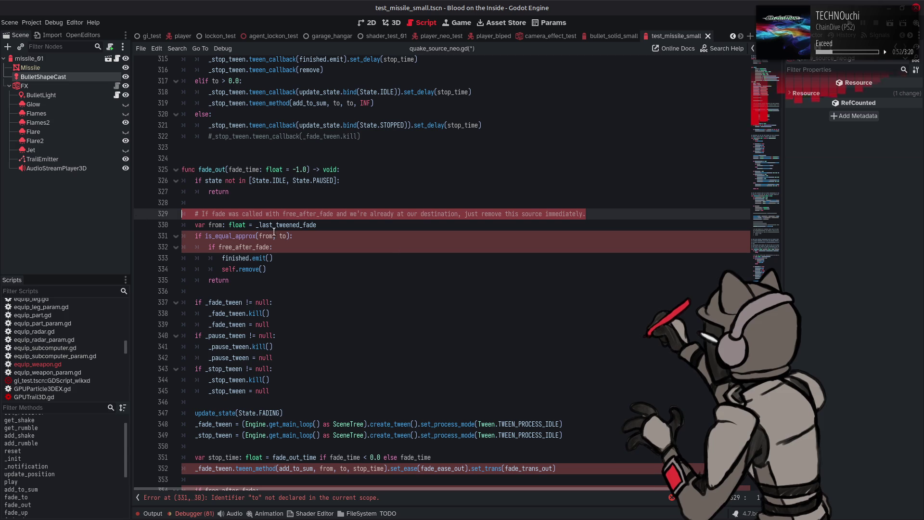
{"action": "key", "text": "Delete"}
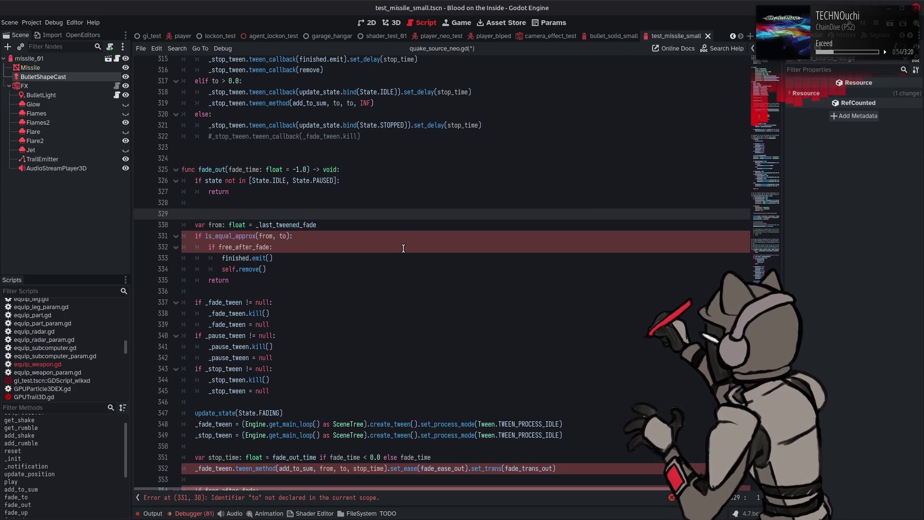
{"action": "key", "text": "BackSpace"}
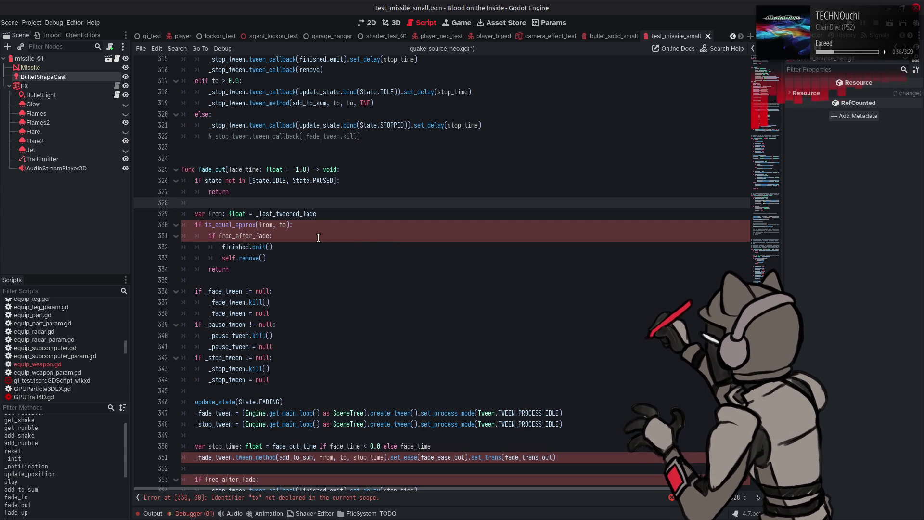
{"action": "double_click", "coordinate": [229, 225]}
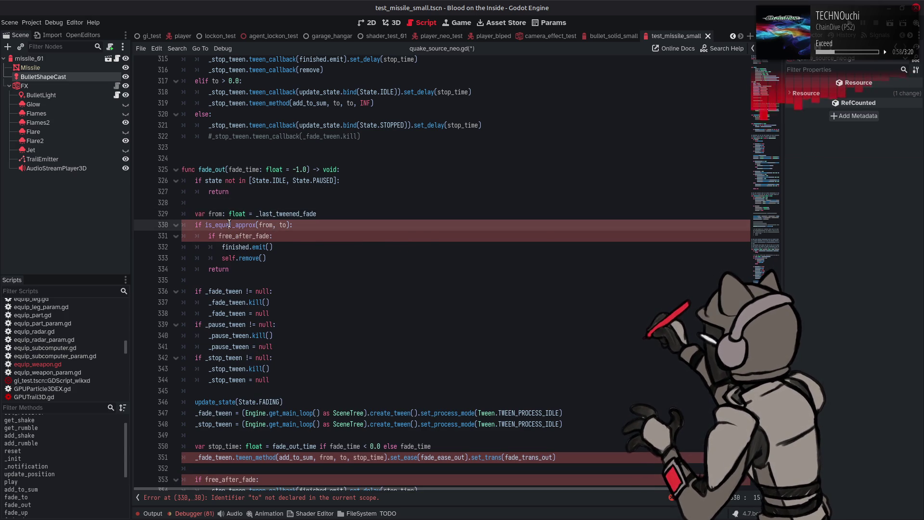
{"action": "type", "text": "is_zero"}
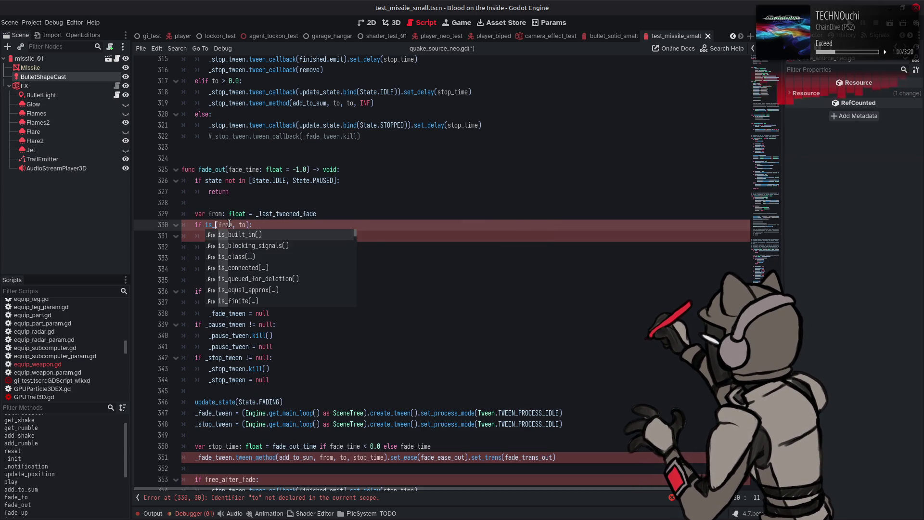
{"action": "key", "text": "Return"}
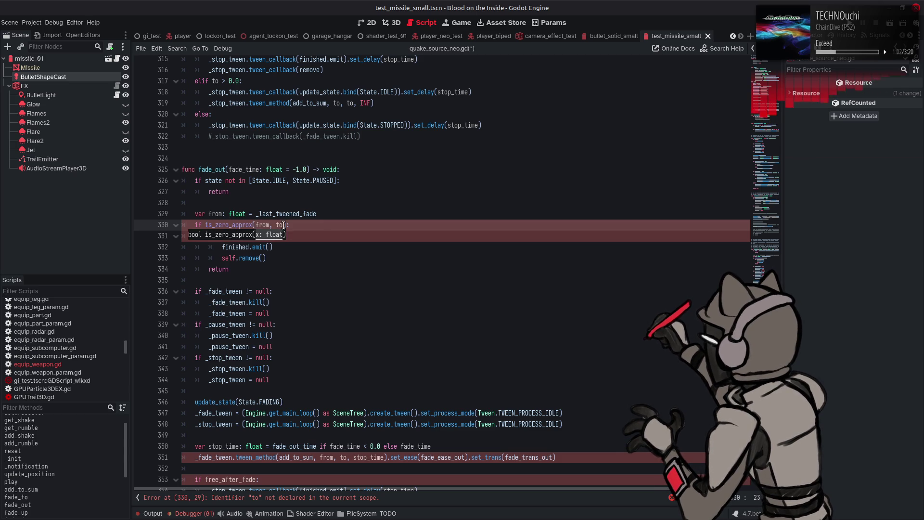
{"action": "left_click", "coordinate": [285, 225]}
{"action": "key", "text": "BackSpace"}
{"action": "key", "text": "BackSpace"}
{"action": "key", "text": "BackSpace"}
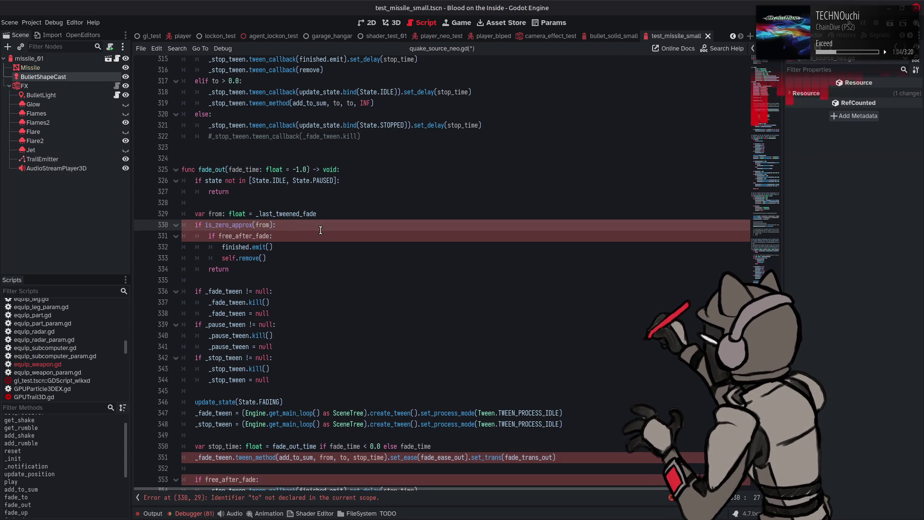
- Remove the 'if free_after_fade:' line and unindent the finished.emit and remove lines
{"action": "left_click", "coordinate": [146, 237]}
{"action": "left_click_drag", "start_coordinate": [145, 238], "coordinate": [168, 245]}
{"action": "key", "text": "Delete"}
{"action": "key", "text": "shift+Down"}
{"action": "key", "text": "shift+Down"}
{"action": "key", "text": "shift+Tab"}
{"action": "left_click", "coordinate": [282, 248]}
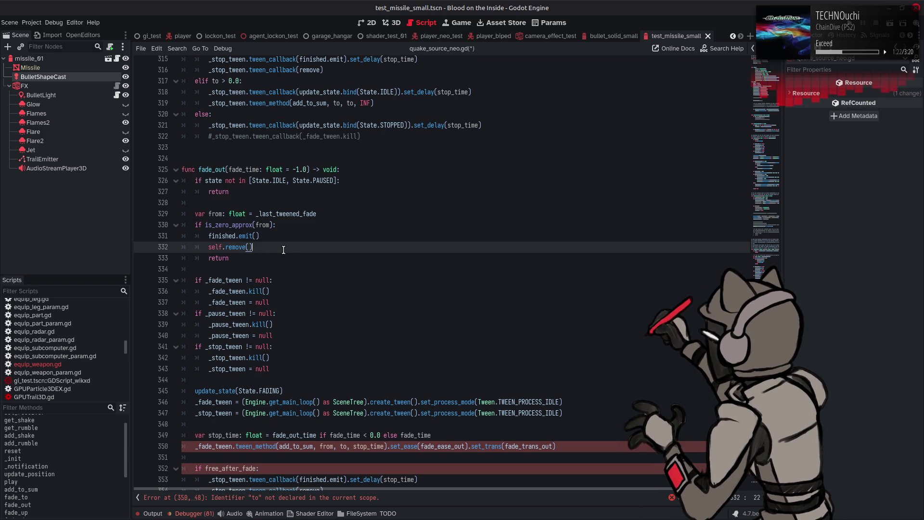
- Change the fade tween's target from to to 0.0
{"action": "scroll", "coordinate": [284, 249], "scroll_direction": "down", "scroll_amount": 3}
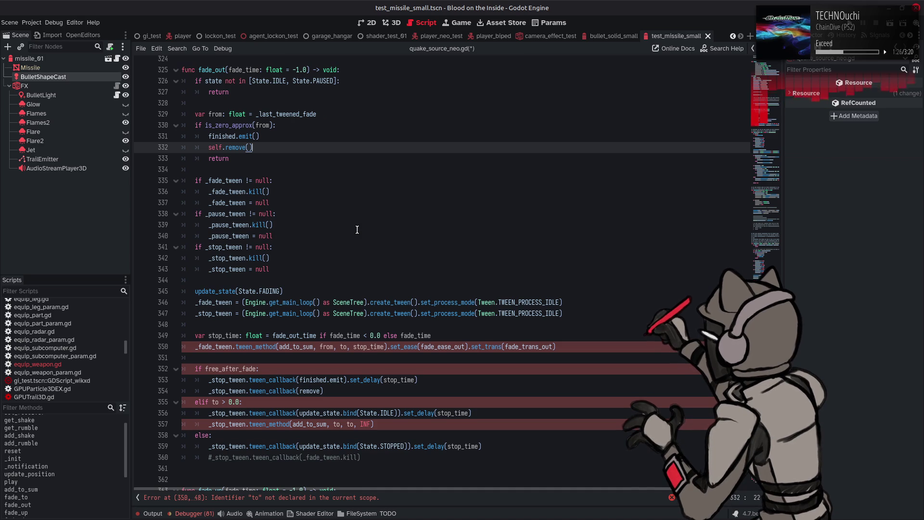
{"action": "scroll", "coordinate": [357, 230], "scroll_direction": "down", "scroll_amount": 1}
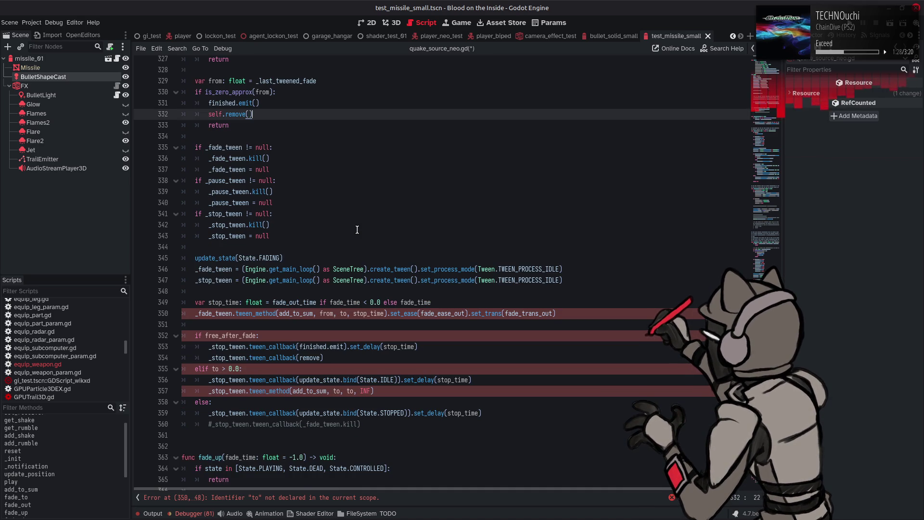
{"action": "double_click", "coordinate": [342, 313]}
{"action": "type", "text": "0.0"}
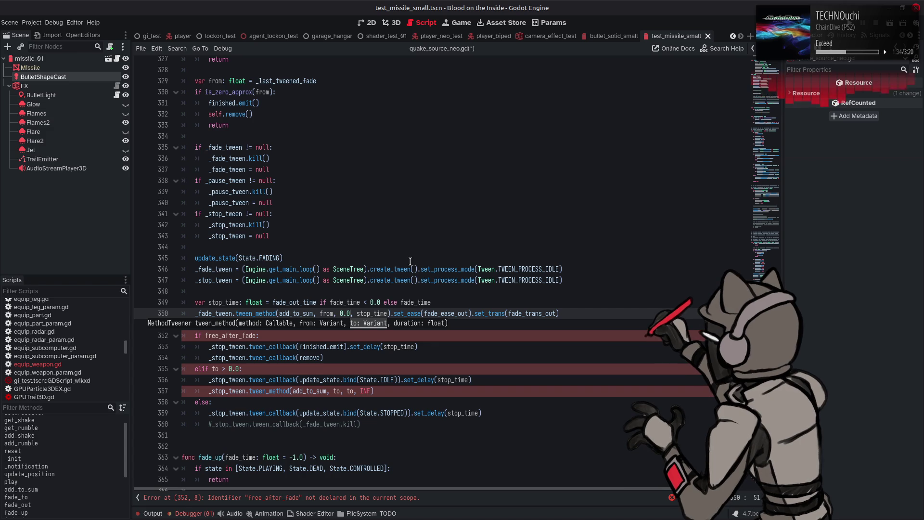
- Make the free-after-fade tween callback call stop instead of remove
{"action": "left_click", "coordinate": [410, 261]}
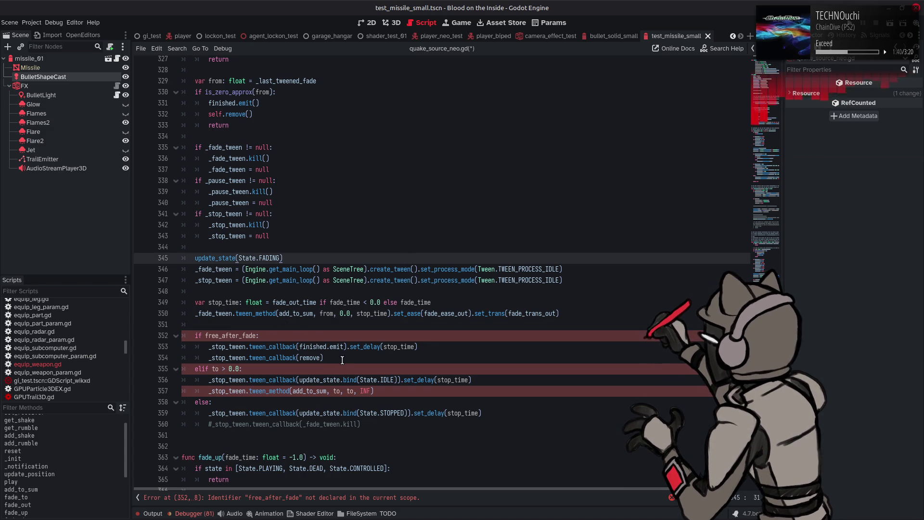
{"action": "left_click", "coordinate": [311, 358]}
{"action": "double_click", "coordinate": [311, 358]}
{"action": "type", "text": "stop"}
{"action": "left_click", "coordinate": [393, 325]}
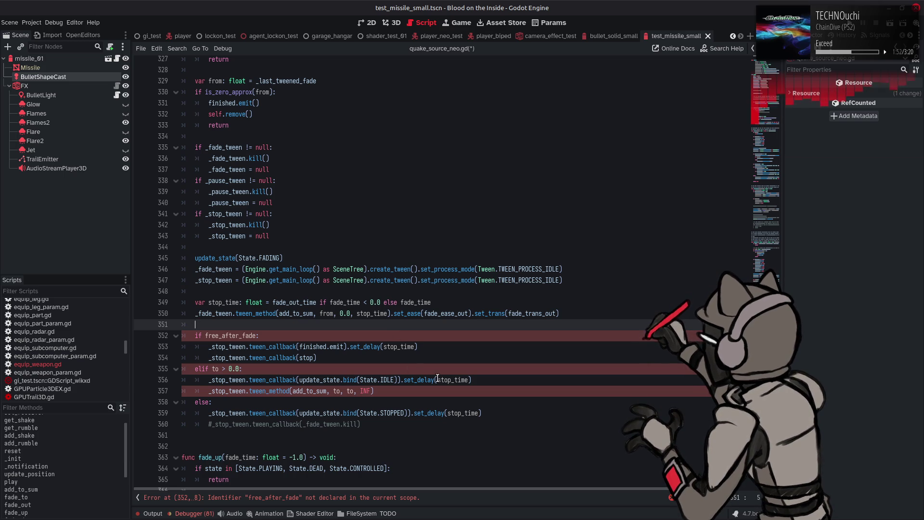
{"action": "mouse_move", "coordinate": [438, 377]}
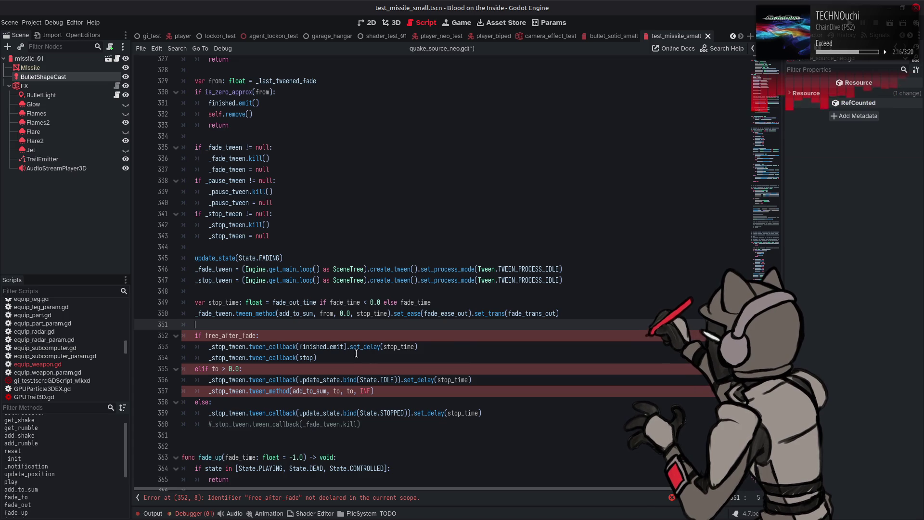
{"action": "left_click_drag", "start_coordinate": [321, 357], "coordinate": [205, 357]}
{"action": "key", "text": "ctrl+c"}
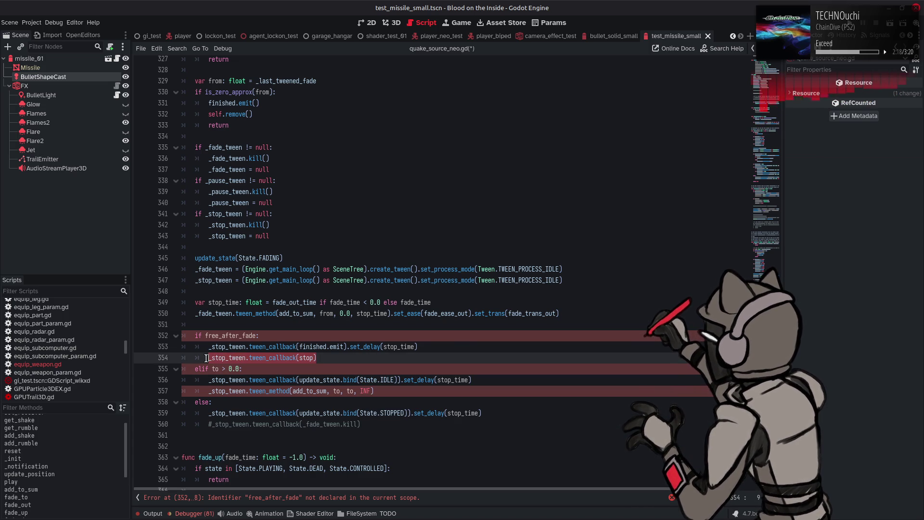
- Replace the commented-out kill line with a tween callback to finished.emit
{"action": "left_click_drag", "start_coordinate": [208, 424], "coordinate": [367, 426]}
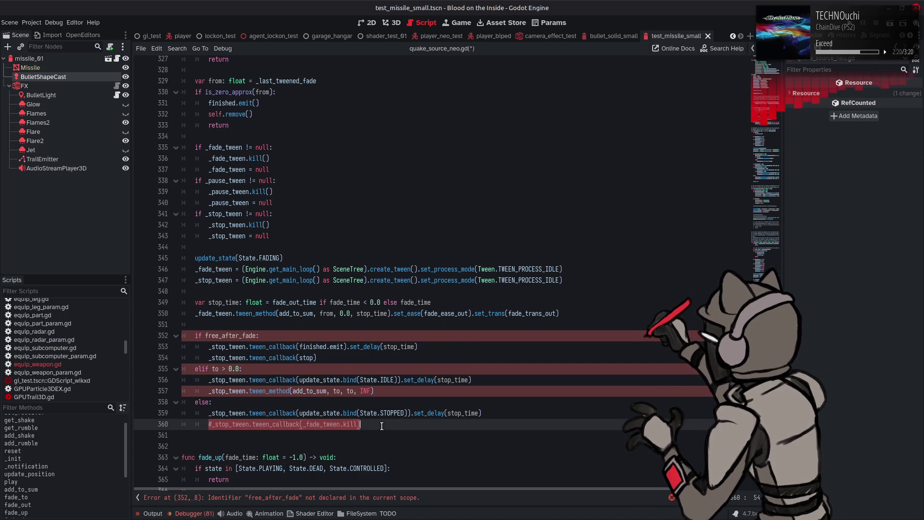
{"action": "key", "text": "ctrl+v"}
{"action": "left_click", "coordinate": [301, 346]}
{"action": "left_click_drag", "start_coordinate": [300, 347], "coordinate": [346, 347]}
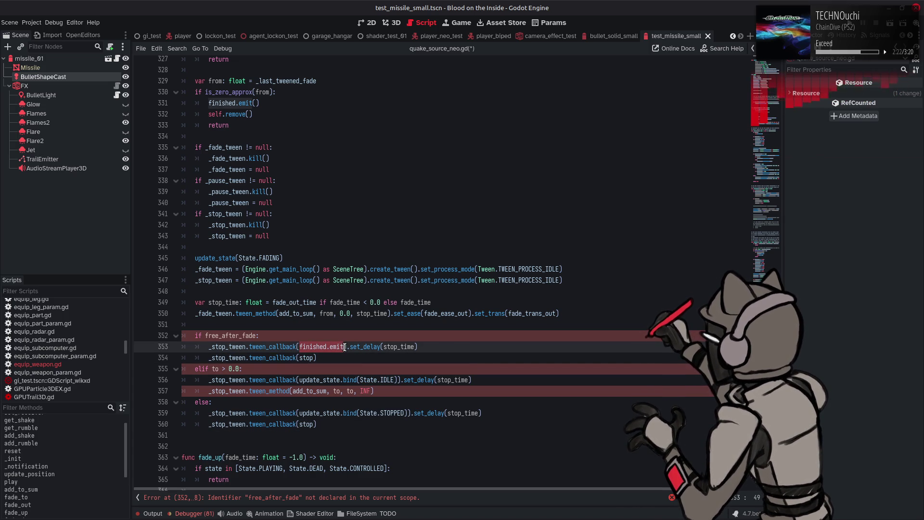
{"action": "key", "text": "ctrl+c"}
{"action": "double_click", "coordinate": [306, 424]}
{"action": "key", "text": "ctrl+v"}
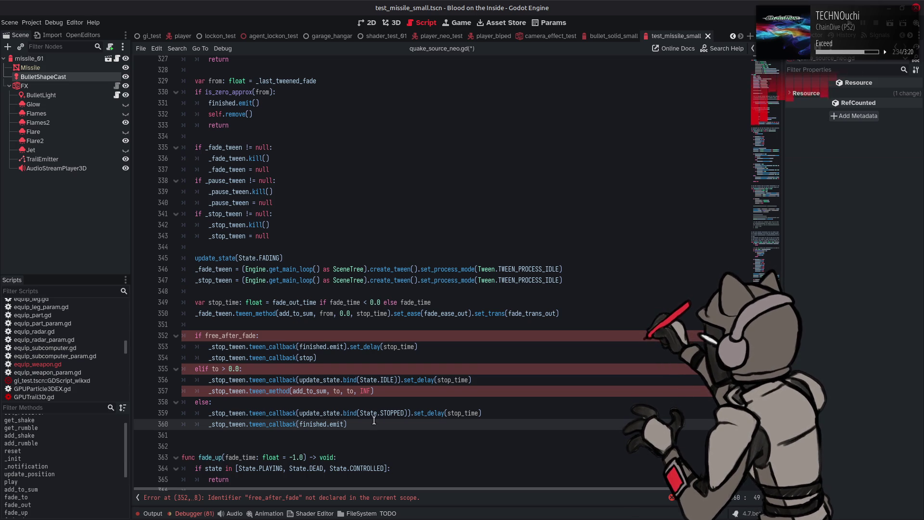
- Replace update_state.bind(State.STOPPED) in the delayed callback with stop
{"action": "double_click", "coordinate": [306, 357]}
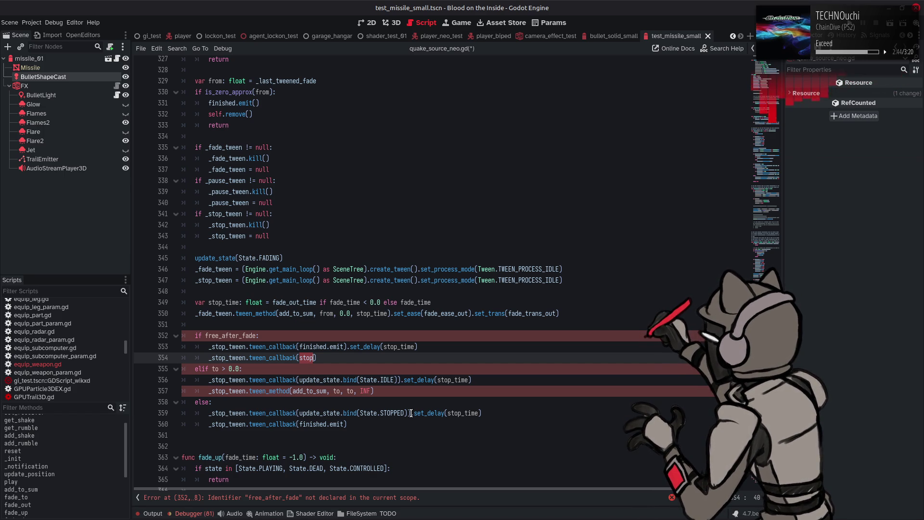
{"action": "left_click", "coordinate": [411, 413]}
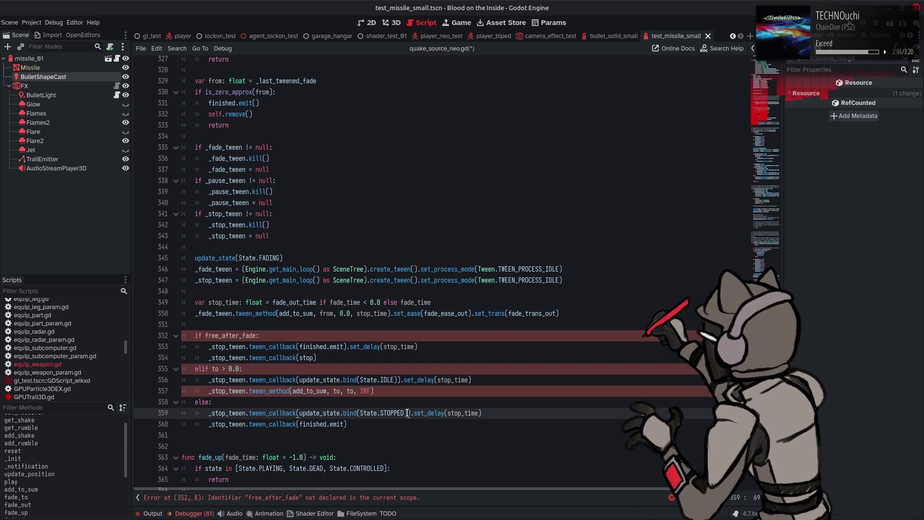
{"action": "left_click_drag", "start_coordinate": [411, 413], "coordinate": [298, 413]}
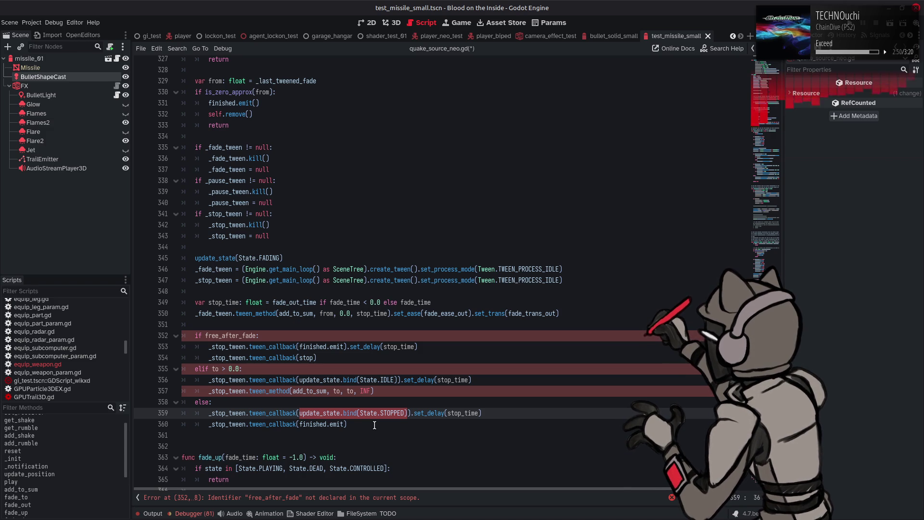
{"action": "left_click", "coordinate": [374, 425]}
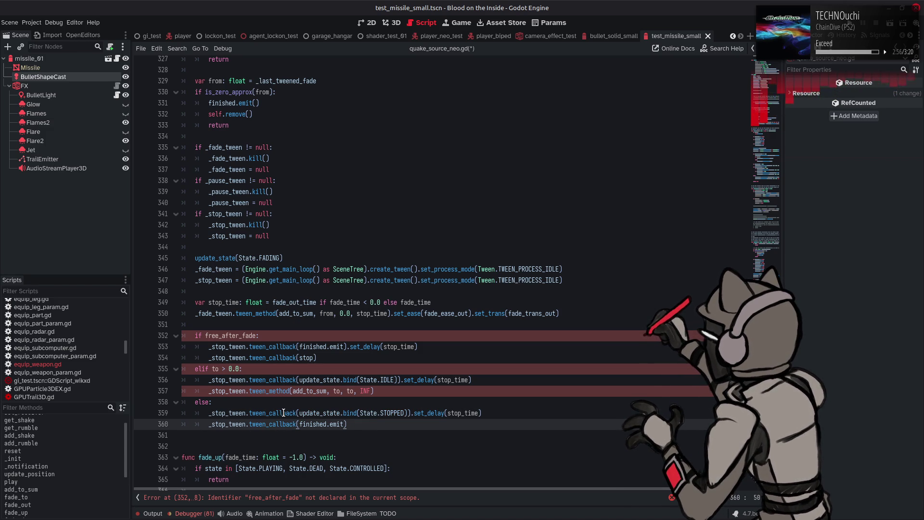
{"action": "left_click_drag", "start_coordinate": [299, 413], "coordinate": [407, 414]}
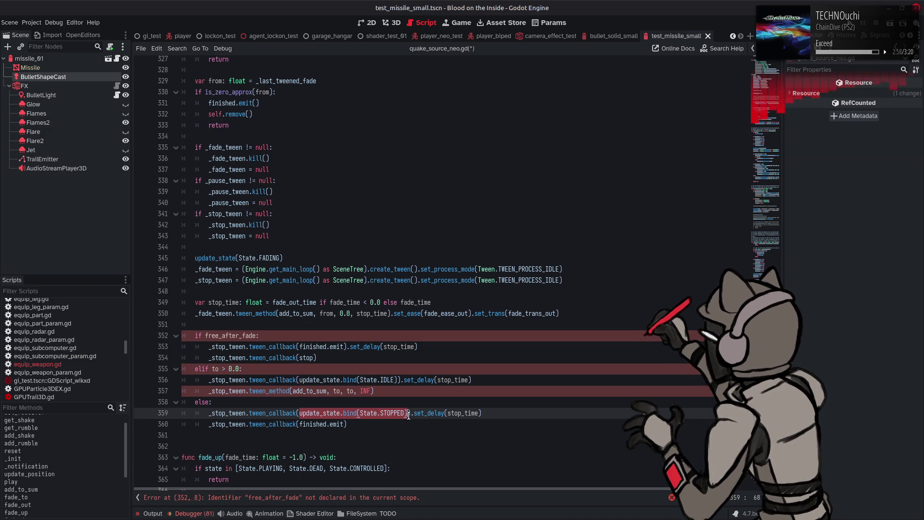
{"action": "type", "text": "stop"}
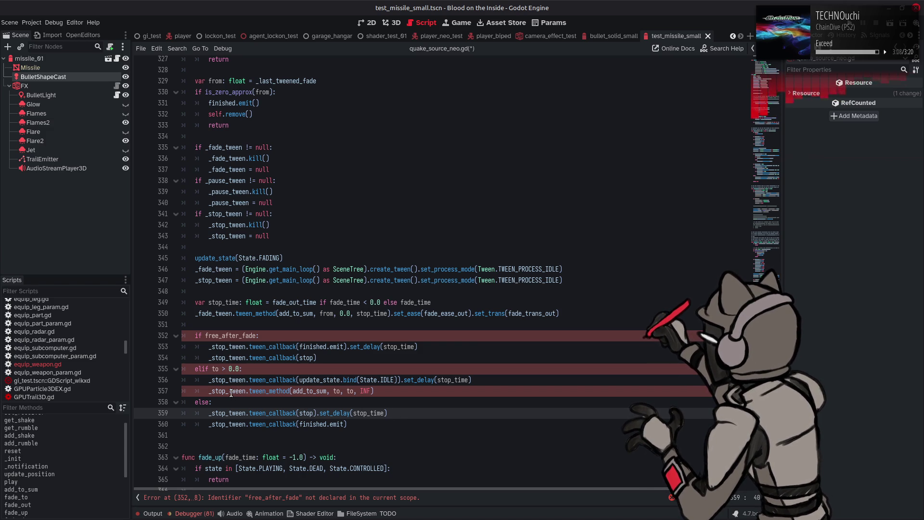
- Delete the if/elif/else block and dedent the remaining stop and finished.emit callbacks
{"action": "mouse_move", "coordinate": [288, 348]}
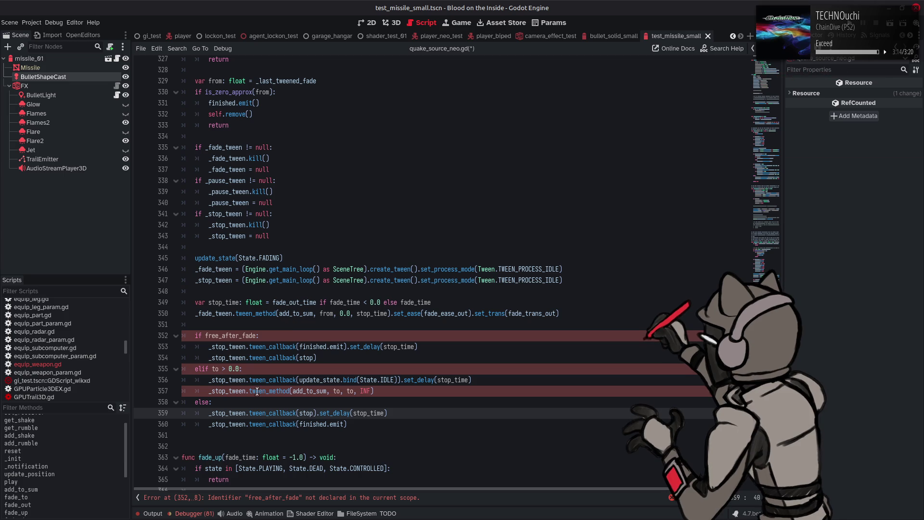
{"action": "mouse_move", "coordinate": [211, 402]}
{"action": "left_mouse_down"}
{"action": "mouse_move", "coordinate": [183, 391]}
{"action": "mouse_move", "coordinate": [144, 336]}
{"action": "left_mouse_up"}
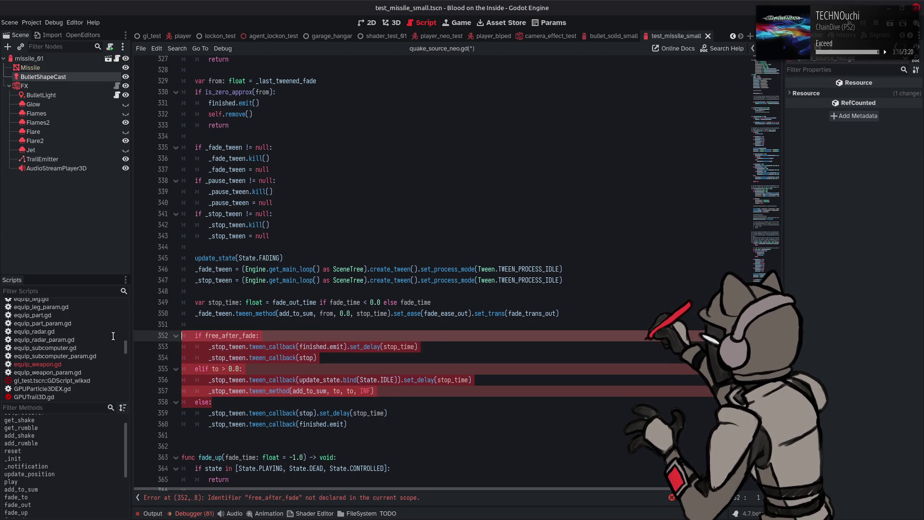
{"action": "key", "text": "BackSpace"}
{"action": "key", "text": "BackSpace"}
{"action": "left_click", "coordinate": [352, 346]}
{"action": "key", "text": "shift+Up"}
{"action": "key", "text": "shift+Up"}
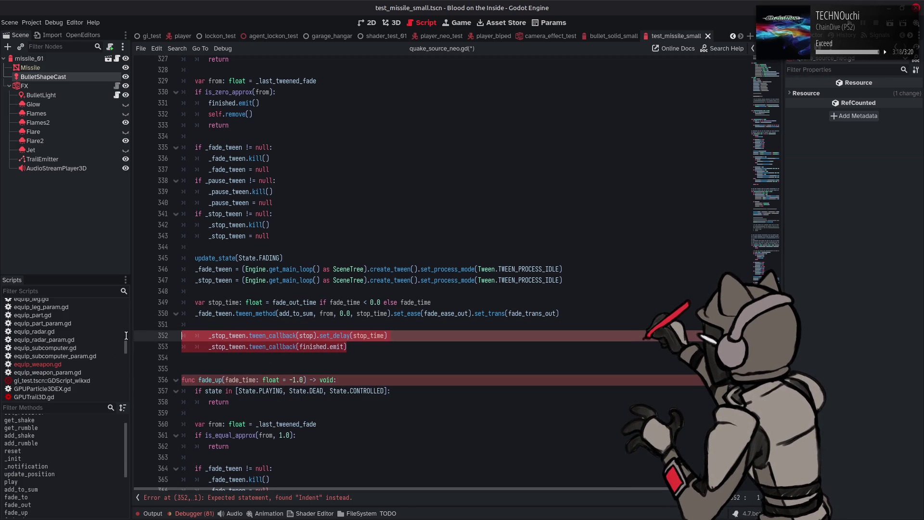
{"action": "key", "text": "shift+Tab"}
{"action": "key", "text": "Left"}
{"action": "key", "text": "BackSpace"}
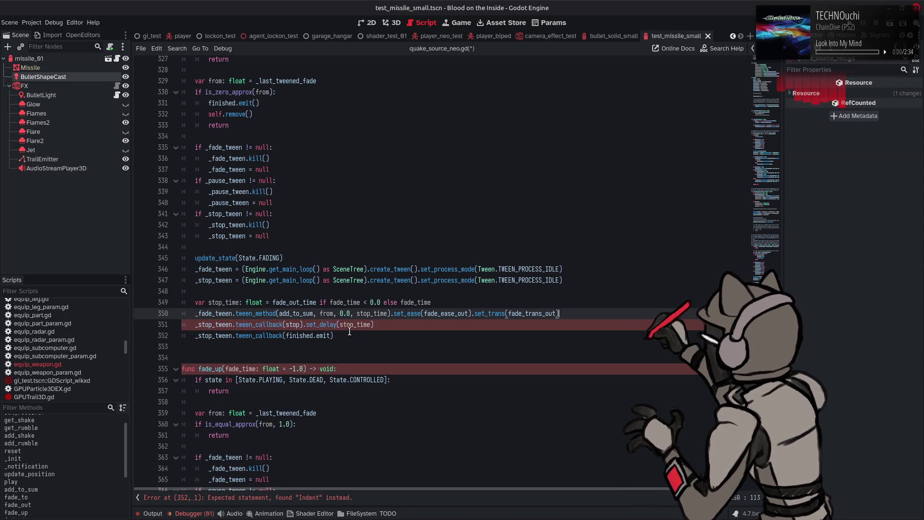
- Save quake_source_neo.gd with the simplified fade_out
{"action": "left_click", "coordinate": [386, 333]}
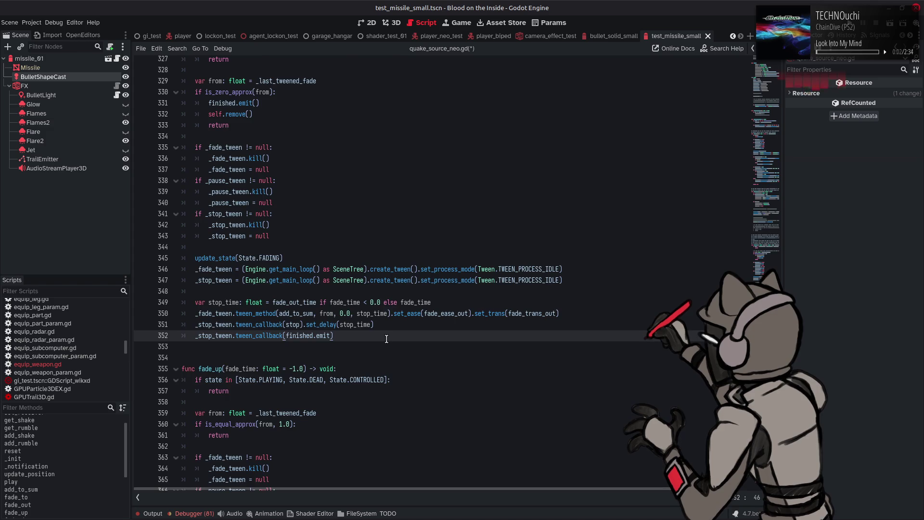
{"action": "scroll", "coordinate": [385, 334], "scroll_direction": "up", "scroll_amount": 4}
{"action": "key", "text": "ctrl+s"}
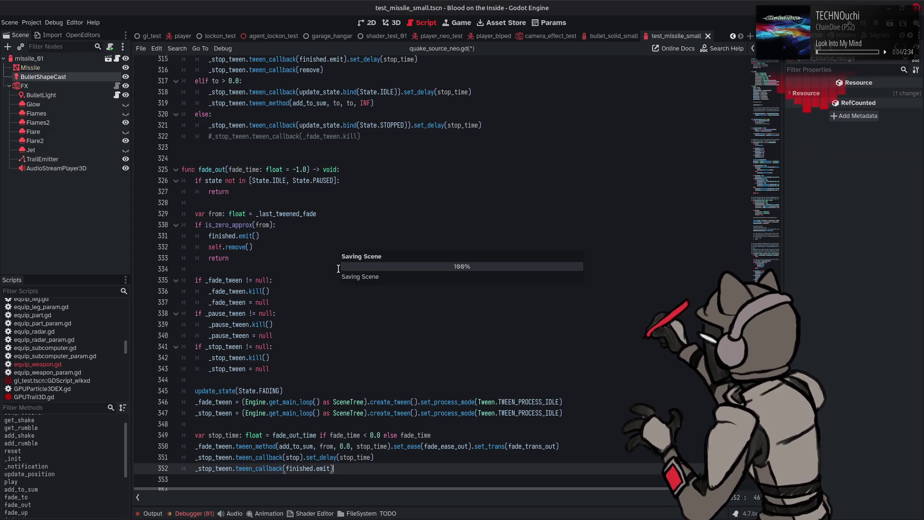
{"action": "left_click", "coordinate": [233, 160]}
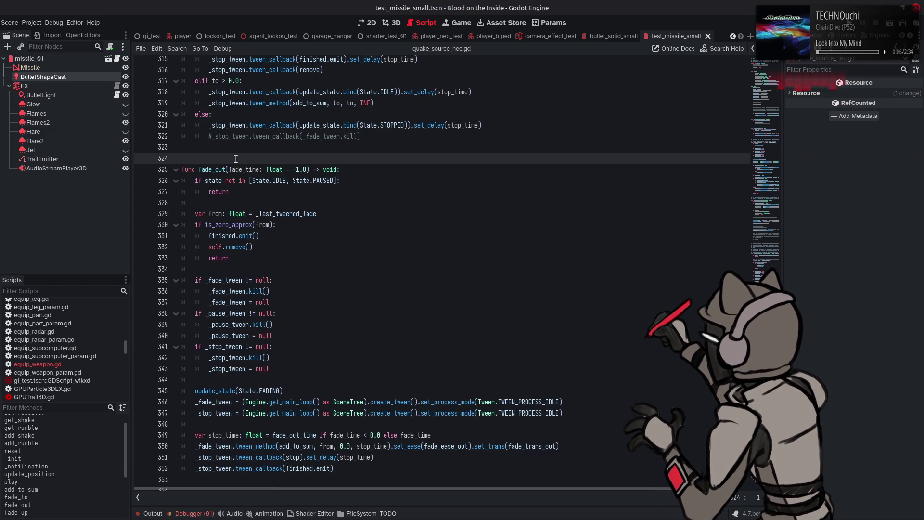
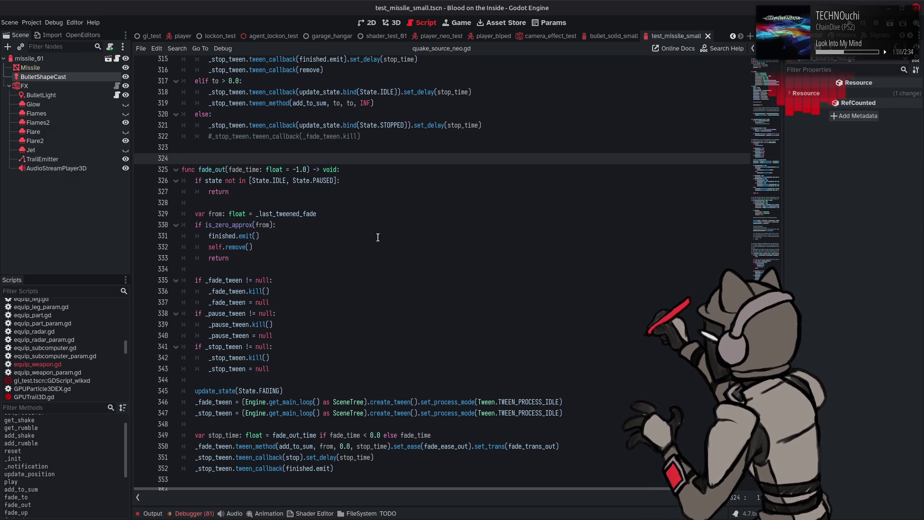
- In fade_out, replace self.remove() on line 332 with self.stop() and save quake_source_neo.gd
{"action": "double_click", "coordinate": [221, 169]}
{"action": "left_click", "coordinate": [359, 192]}
{"action": "key", "text": "ctrl+s"}
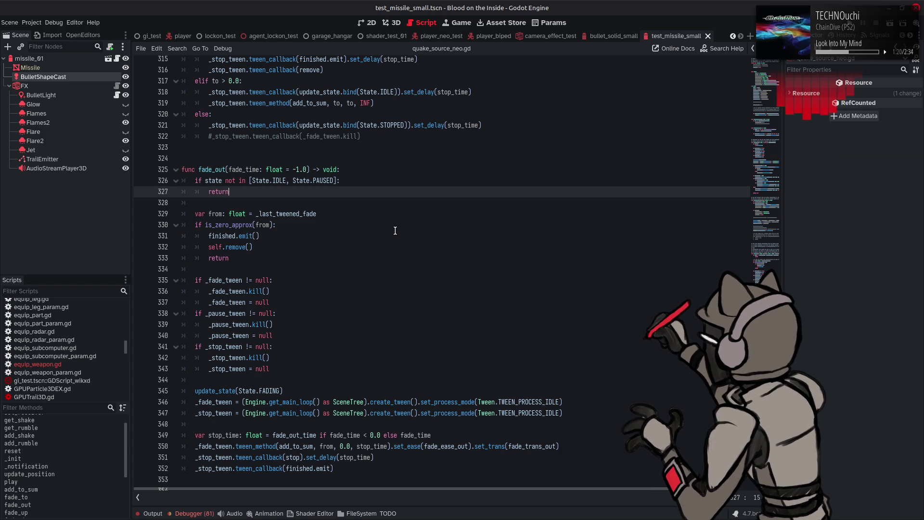
{"action": "left_click", "coordinate": [241, 247]}
{"action": "double_click", "coordinate": [241, 247]}
{"action": "type", "text": "sto"}
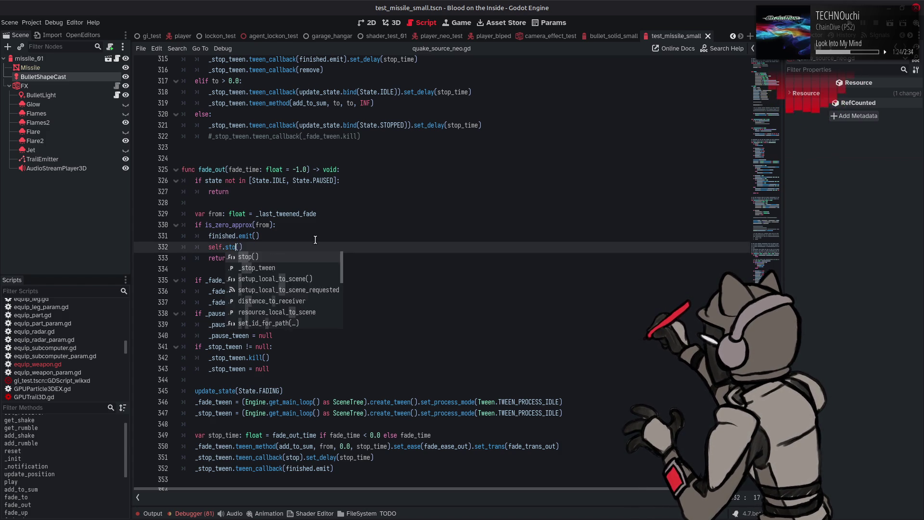
{"action": "key", "text": "Return"}
{"action": "left_click", "coordinate": [316, 240]}
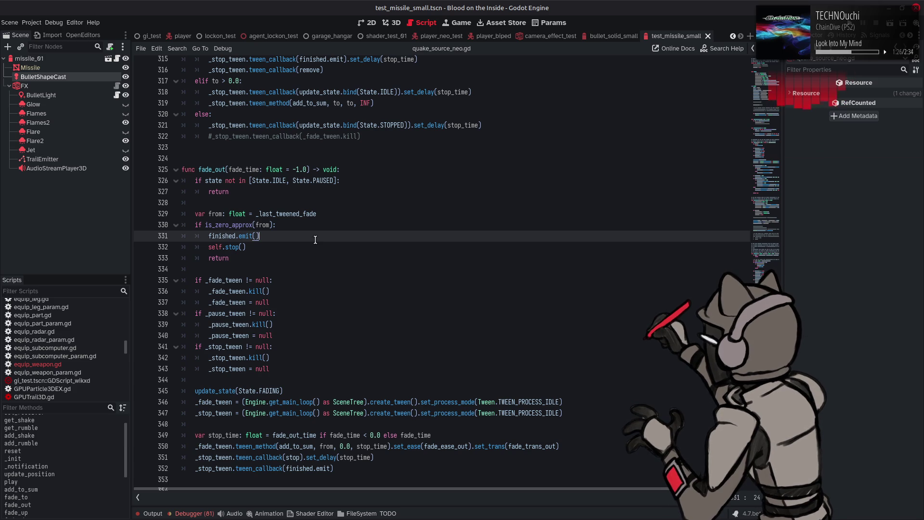
{"action": "key", "text": "ctrl+s"}
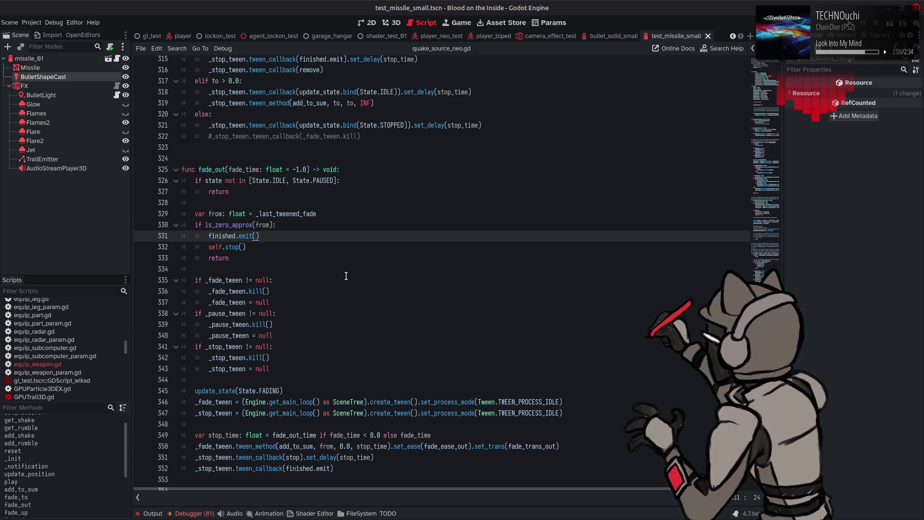
- Review the edited fade_out function and save the script again
{"action": "left_click", "coordinate": [407, 270]}
{"action": "scroll", "coordinate": [404, 268], "scroll_direction": "down", "scroll_amount": 1}
{"action": "key", "text": "ctrl+s"}
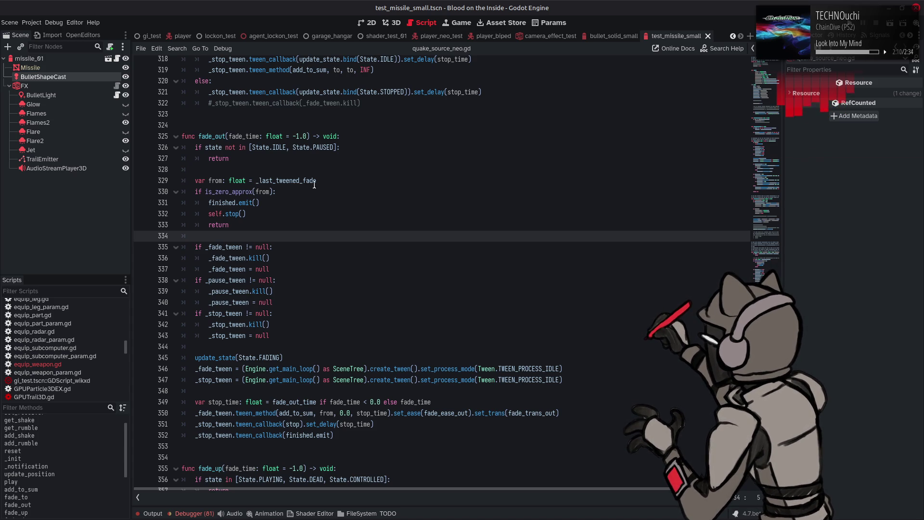
{"action": "double_click", "coordinate": [217, 136]}
{"action": "left_click", "coordinate": [358, 268]}
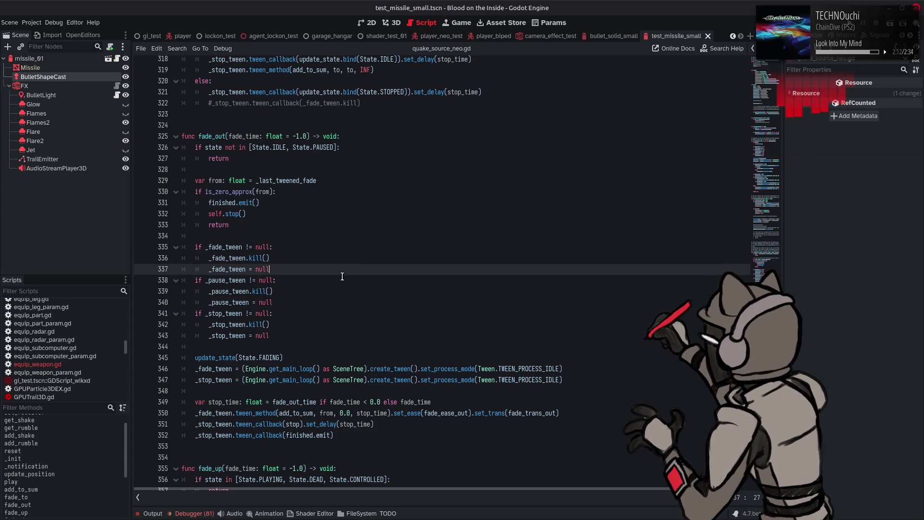
- Browse equip_weapon.gd, then return to quake_source_neo.gd at its fade_out function
{"action": "left_click", "coordinate": [85, 365]}
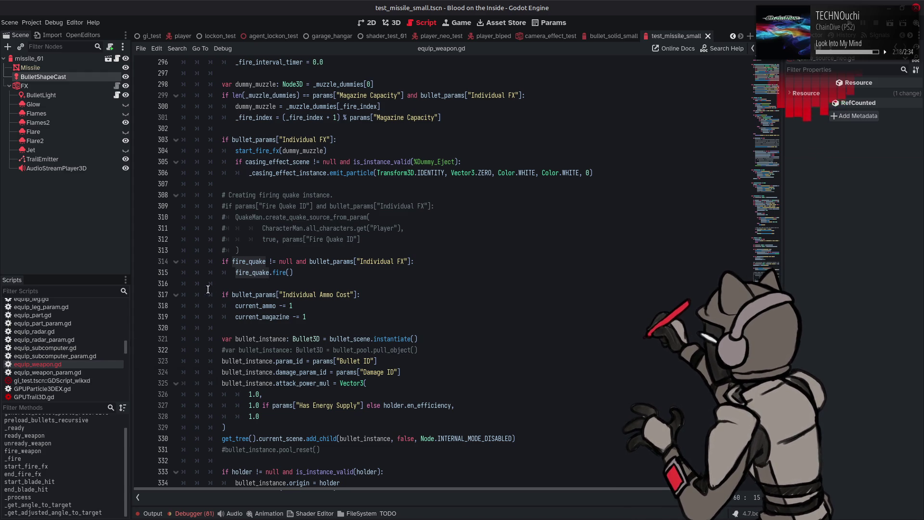
{"action": "mouse_move", "coordinate": [252, 272]}
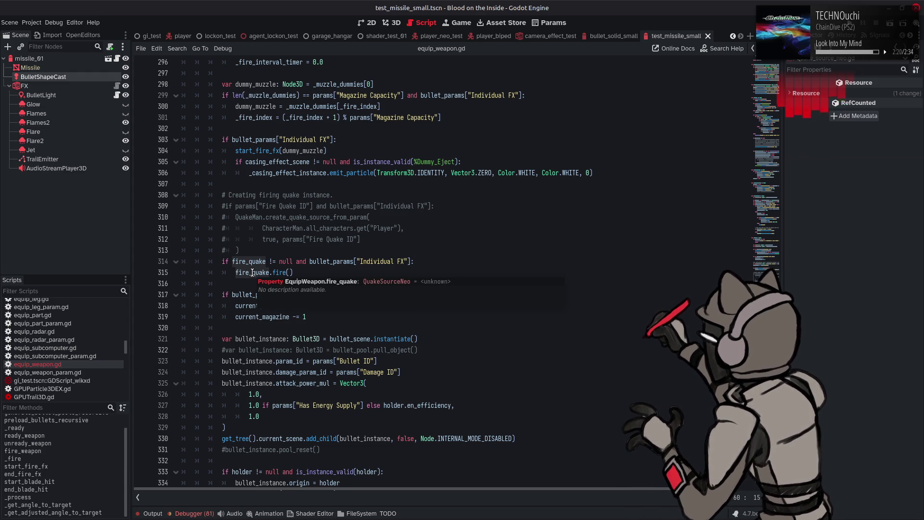
{"action": "left_click_drag", "start_coordinate": [125, 347], "coordinate": [125, 406]}
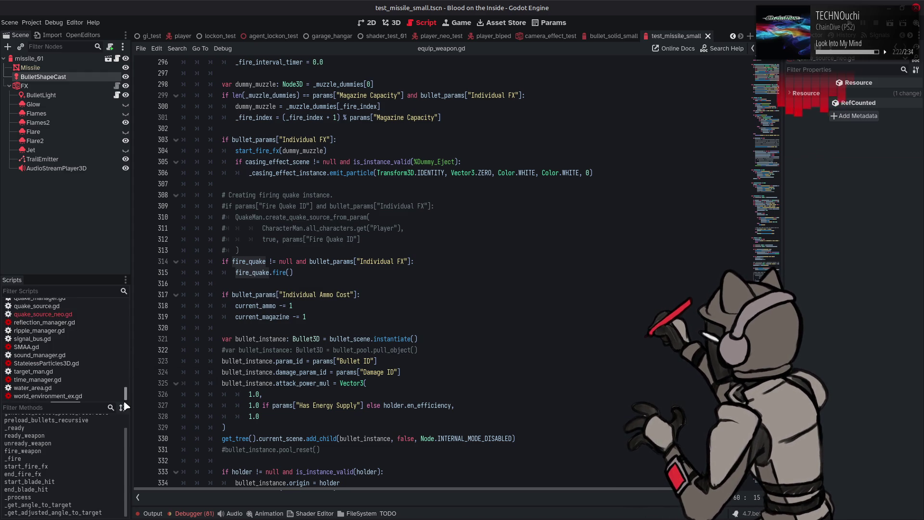
{"action": "left_click", "coordinate": [77, 313]}
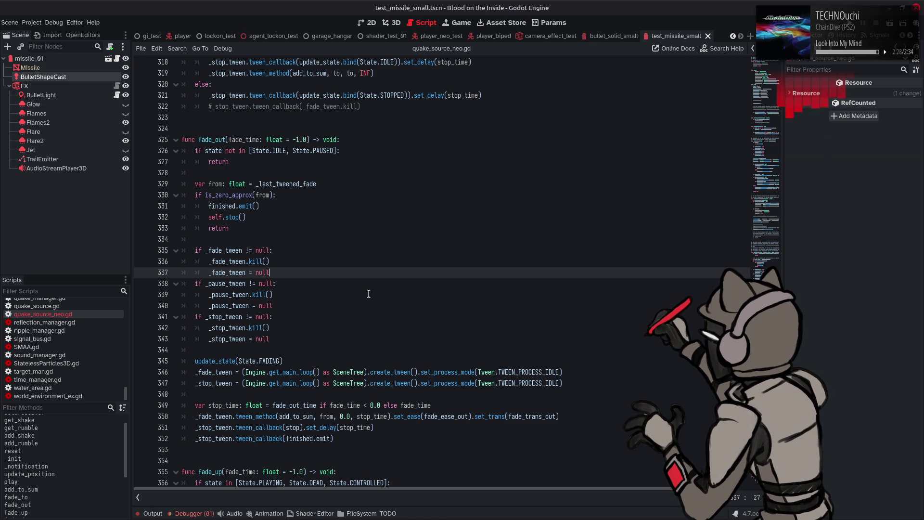
{"action": "left_click_drag", "start_coordinate": [125, 394], "coordinate": [122, 312]}
{"action": "scroll", "coordinate": [72, 346], "scroll_direction": "down", "scroll_amount": 5}
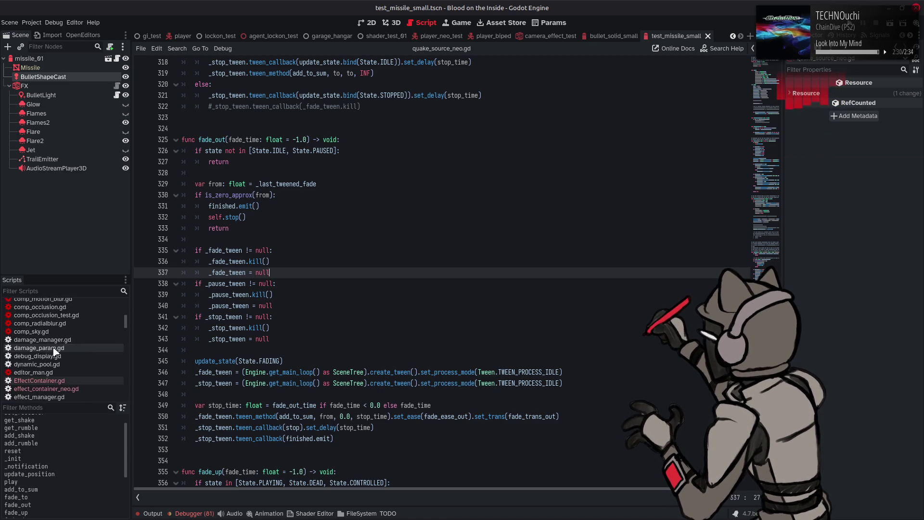
- In EffectContainer.gd line 315, change quake_source.fade_down to fade_out and save
{"action": "left_click", "coordinate": [79, 331]}
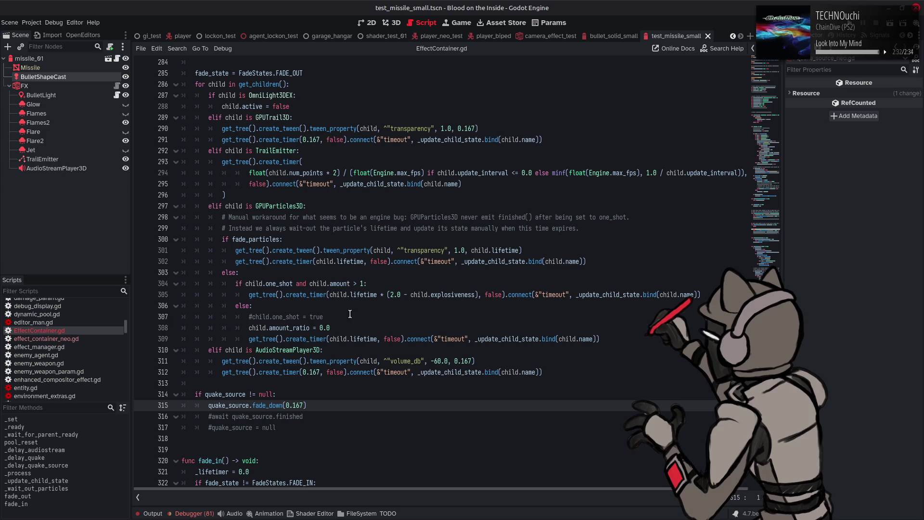
{"action": "left_click", "coordinate": [273, 405]}
{"action": "key", "text": "BackSpace"}
{"action": "type", "text": "o"}
{"action": "key", "text": "Tab"}
{"action": "left_click", "coordinate": [338, 415]}
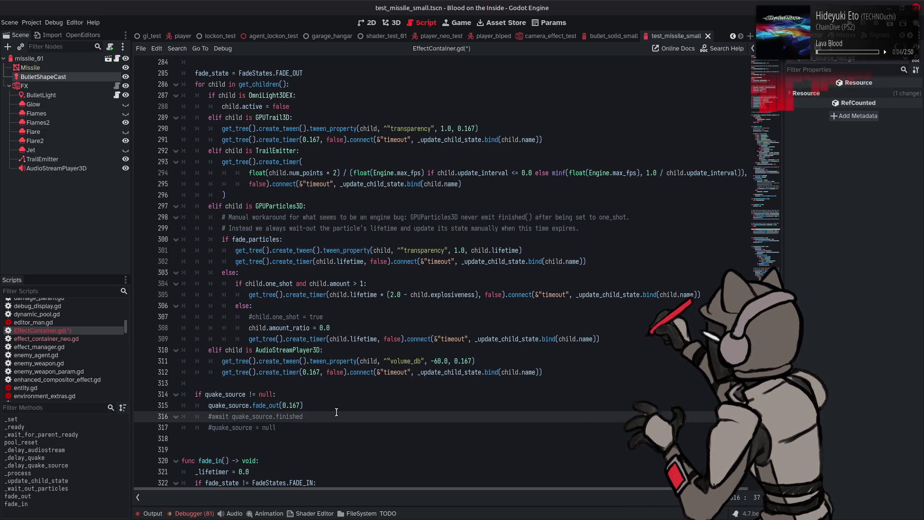
{"action": "mouse_move", "coordinate": [270, 405]}
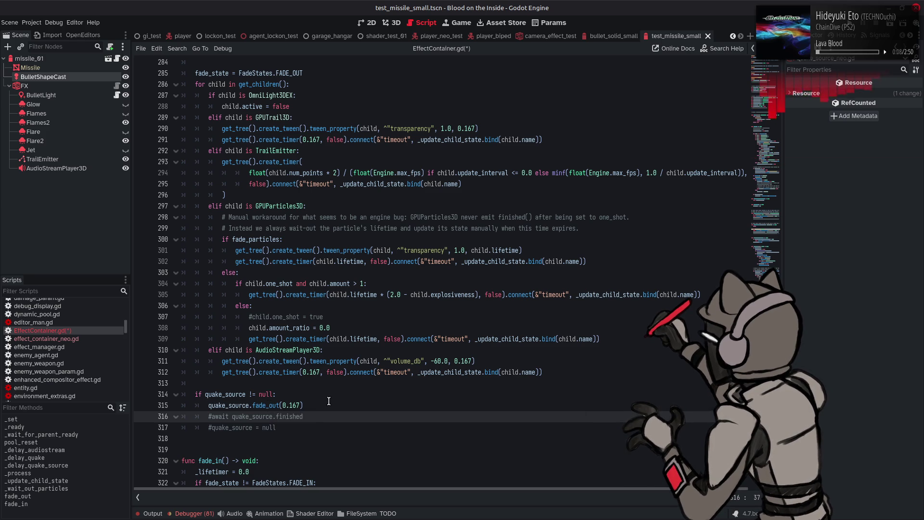
{"action": "left_click", "coordinate": [361, 406]}
{"action": "key", "text": "ctrl+s"}
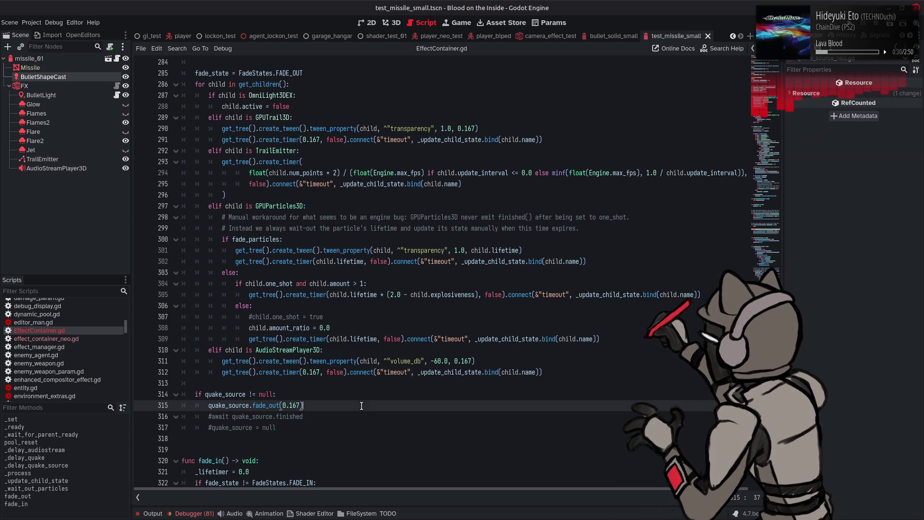
- Drop the 0.167 argument so fade_out() uses its default duration, save, and run the game
{"action": "key", "text": "BackSpace"}
{"action": "key", "text": "BackSpace"}
{"action": "key", "text": "BackSpace"}
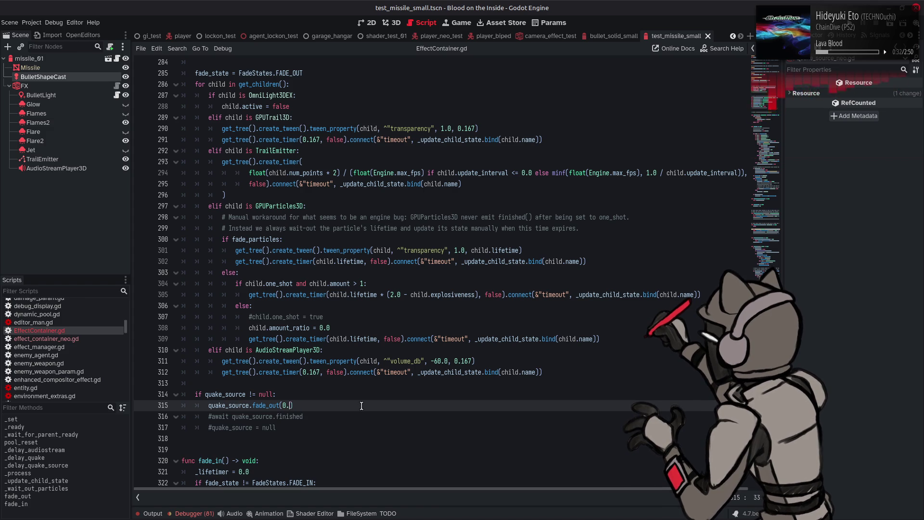
{"action": "type", "text": "-1.0"}
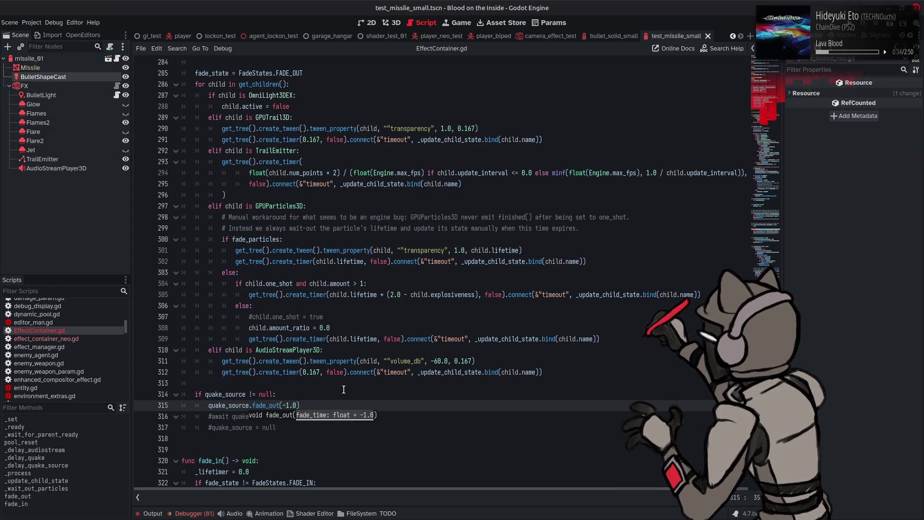
{"action": "key", "text": "BackSpace"}
{"action": "key", "text": "BackSpace"}
{"action": "key", "text": "BackSpace"}
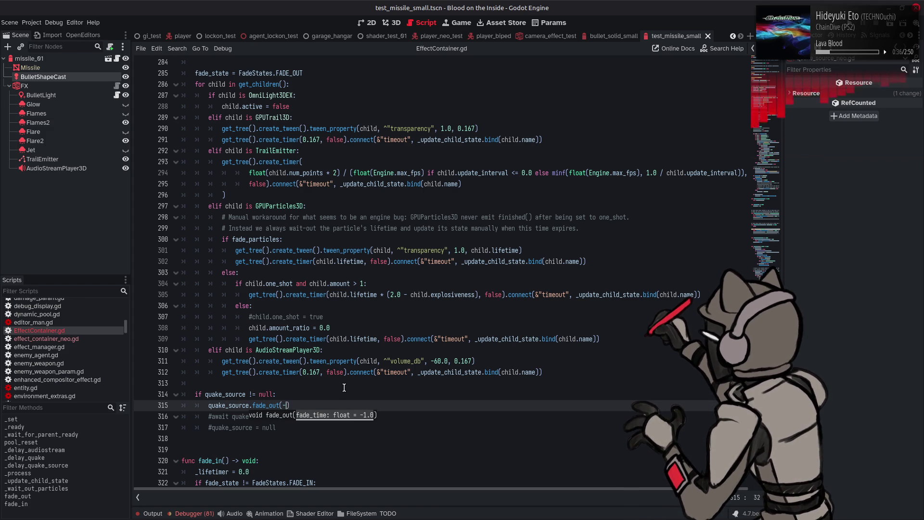
{"action": "key", "text": "ctrl+s"}
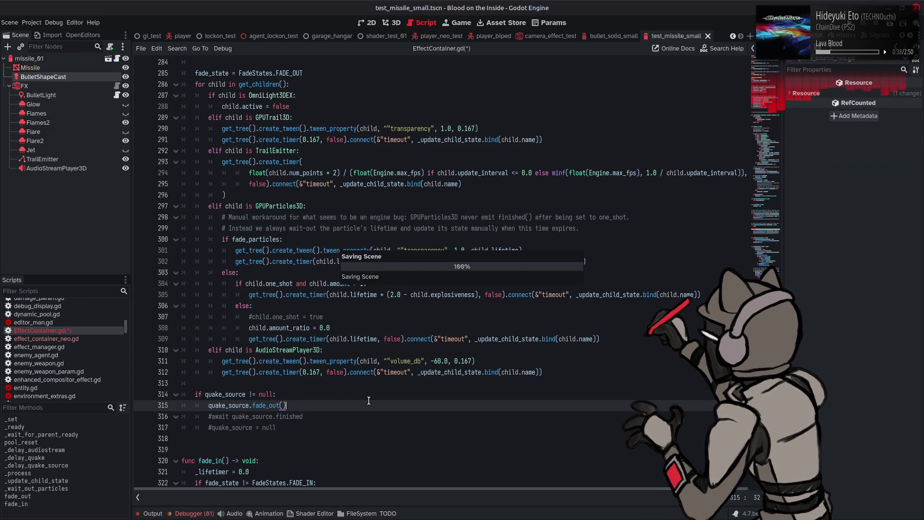
{"action": "left_click", "coordinate": [850, 22]}
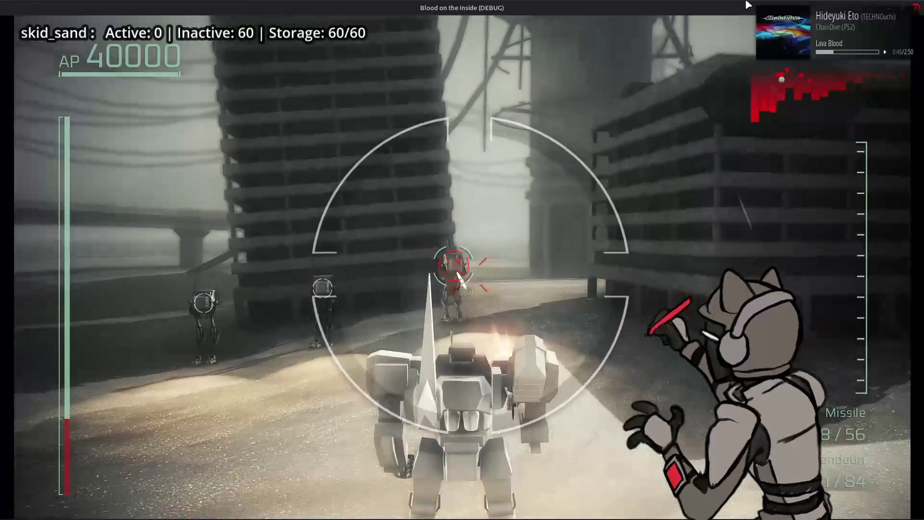
- Fire the handgun and drive the mech around the arena, briefly pausing to check weapon stats
{"action": "left_click", "coordinate": [748, 5]}
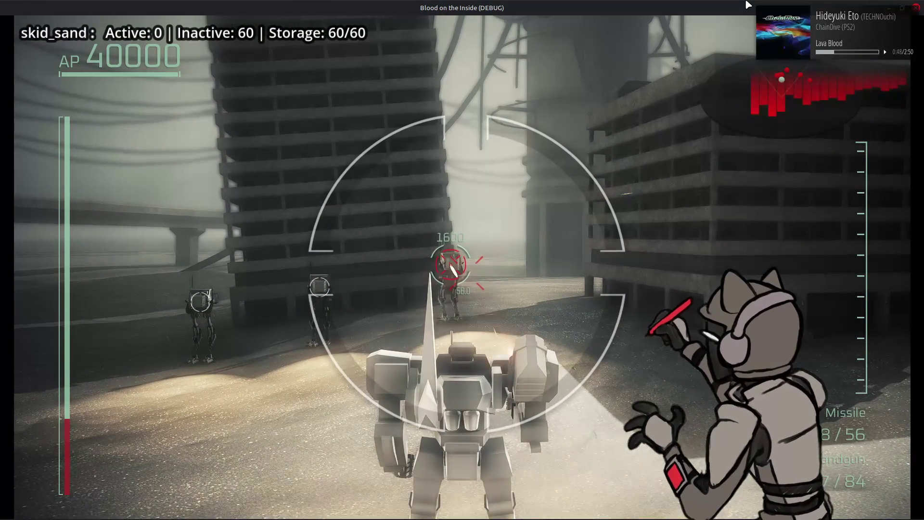
{"action": "key", "text": "w"}
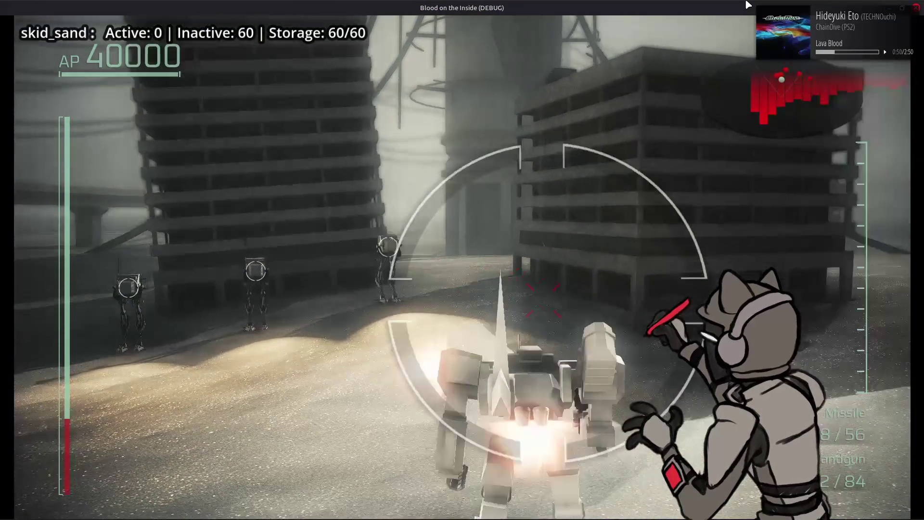
{"action": "key", "text": "w"}
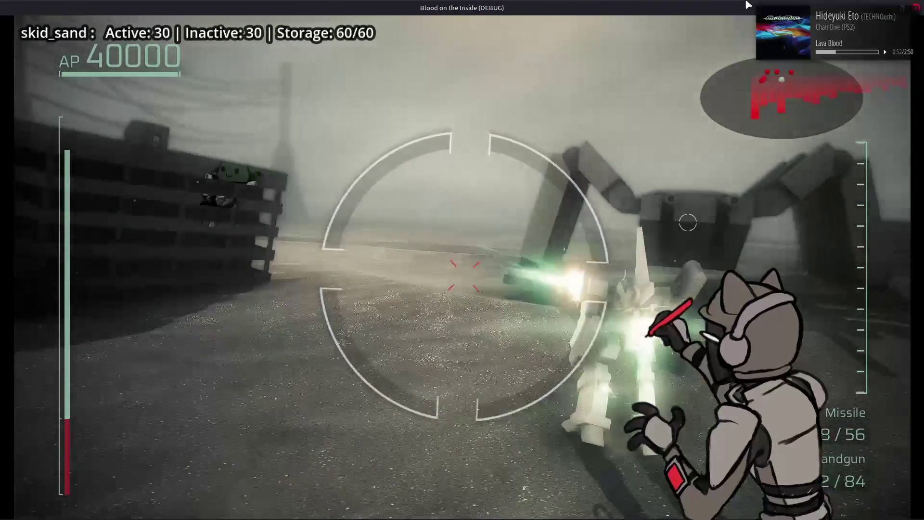
{"action": "key", "text": "w"}
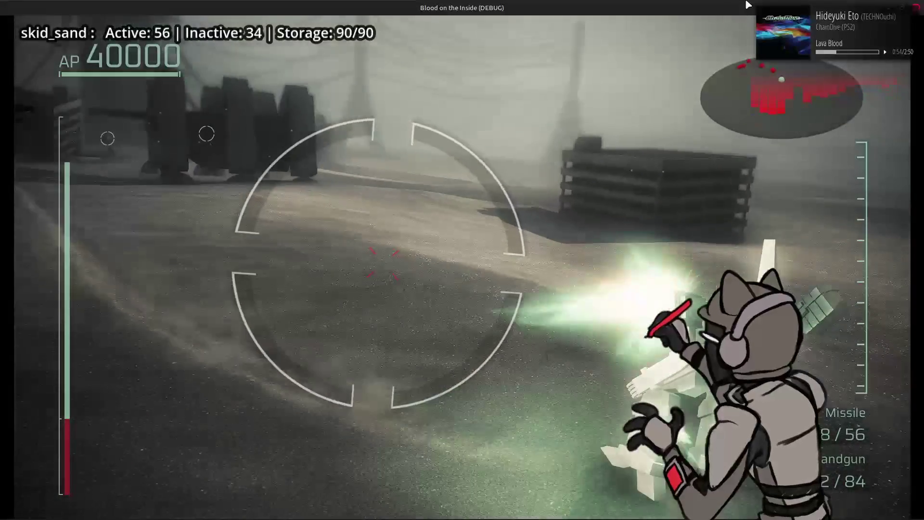
{"action": "key", "text": "w"}
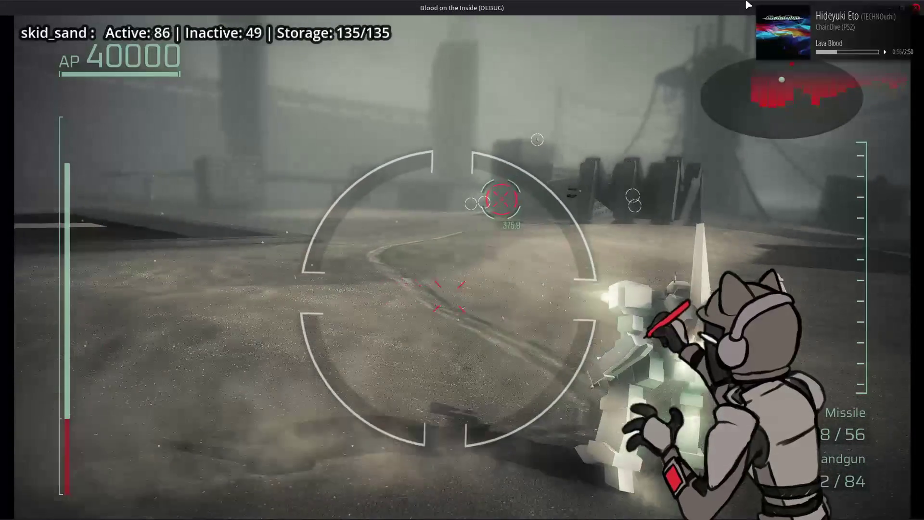
{"action": "key", "text": "w"}
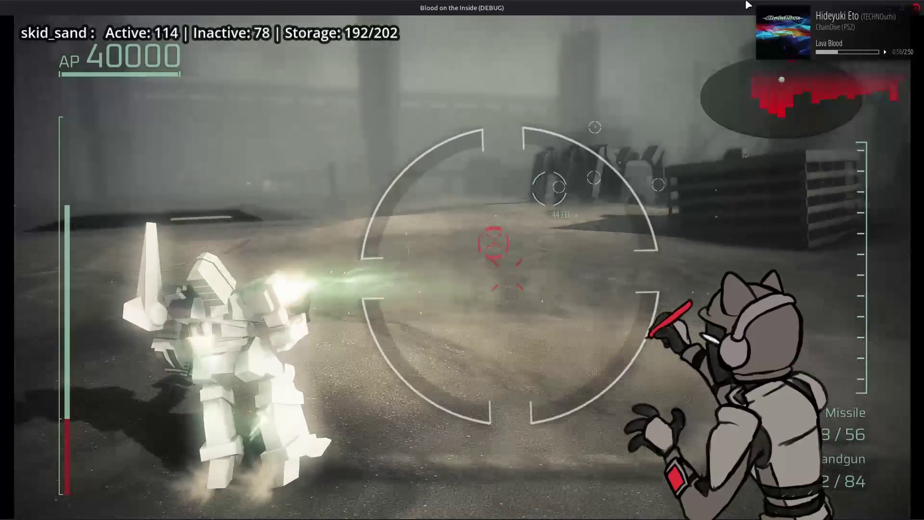
{"action": "key", "text": "w"}
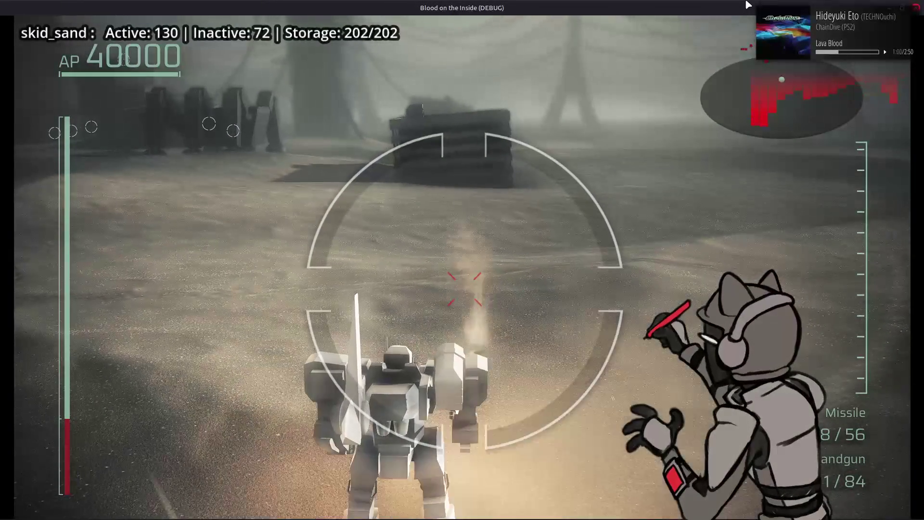
{"action": "key", "text": "w"}
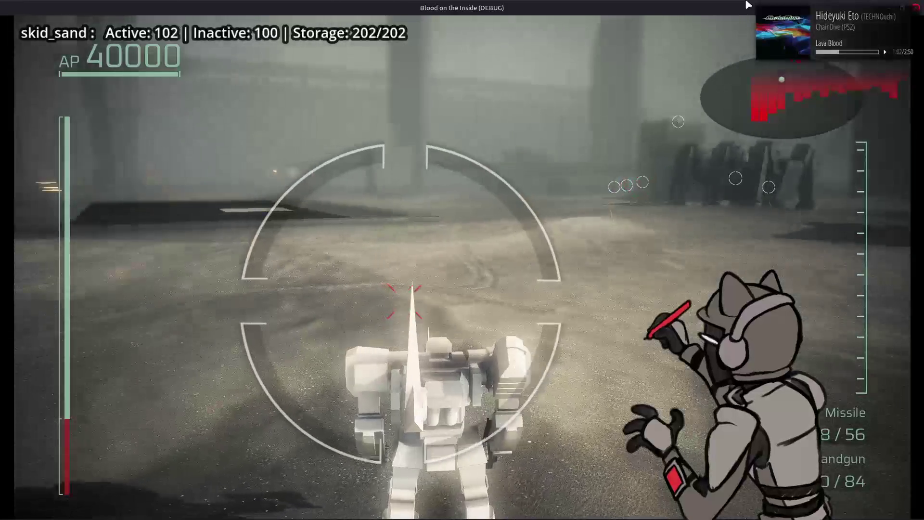
{"action": "key", "text": "Escape"}
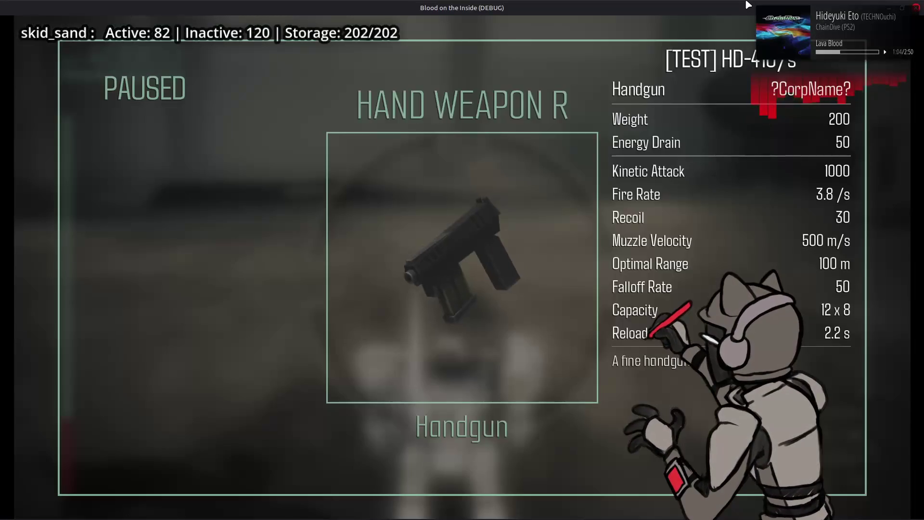
{"action": "key", "text": "Escape"}
{"action": "key", "text": "Escape"}
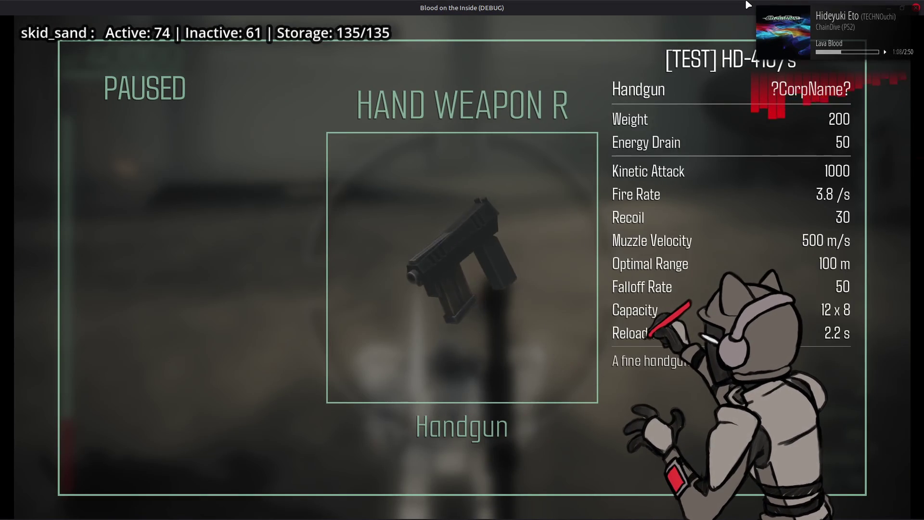
{"action": "key", "text": "Escape"}
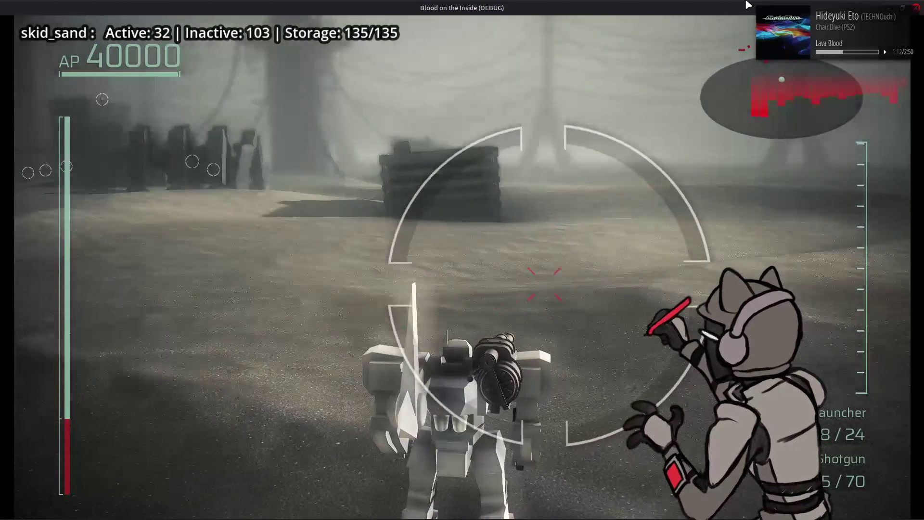
- Fire nine launcher rounds ahead to spawn explosion effects
{"action": "left_click", "coordinate": [747, 5]}
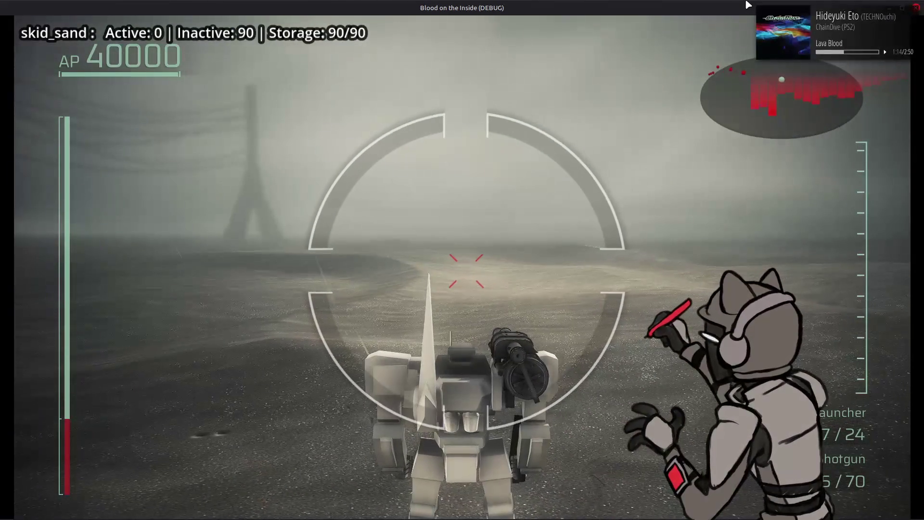
{"action": "left_click", "coordinate": [748, 4]}
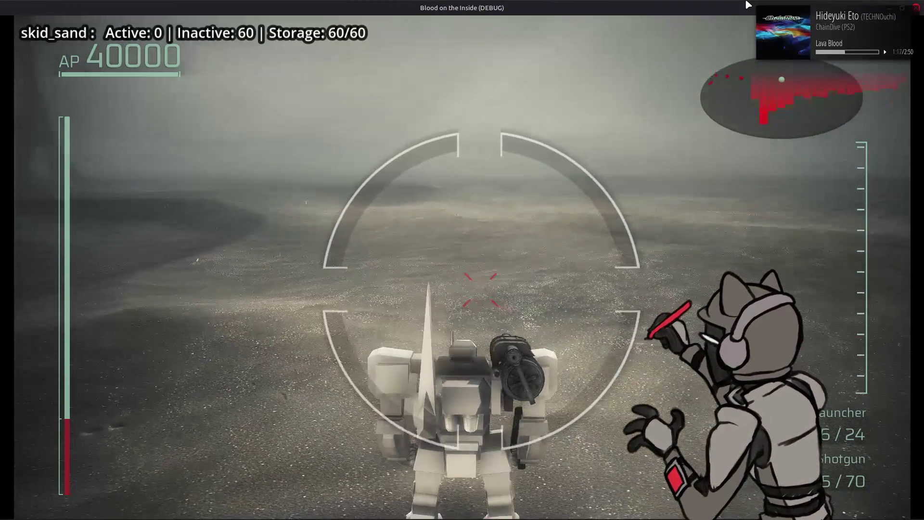
{"action": "left_click", "coordinate": [748, 4]}
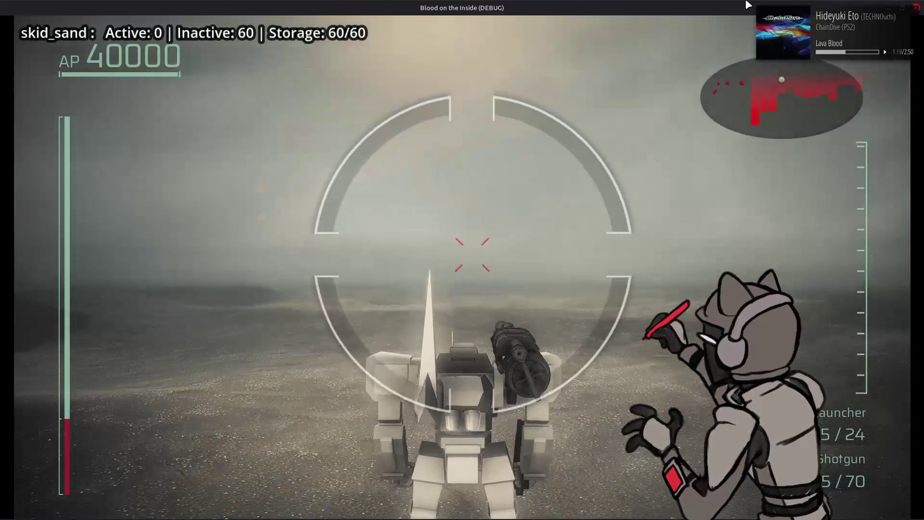
{"action": "left_click", "coordinate": [748, 5]}
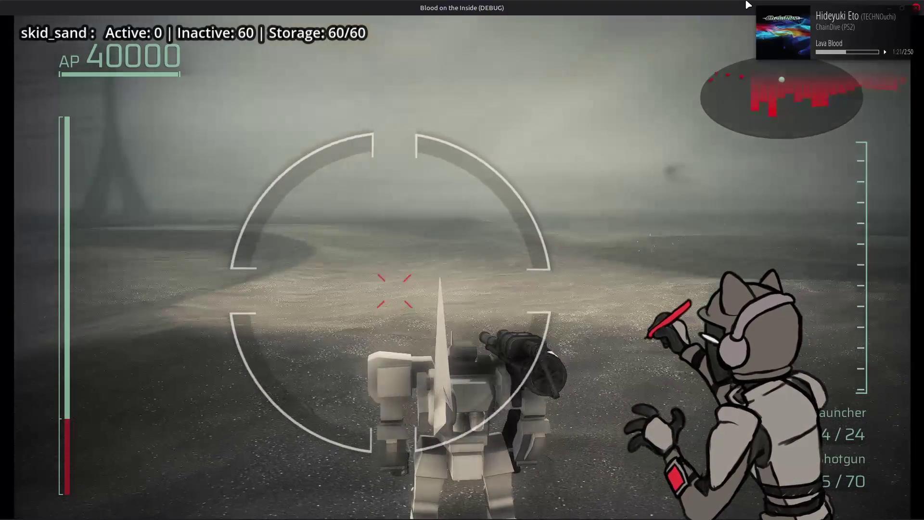
{"action": "left_click", "coordinate": [748, 5]}
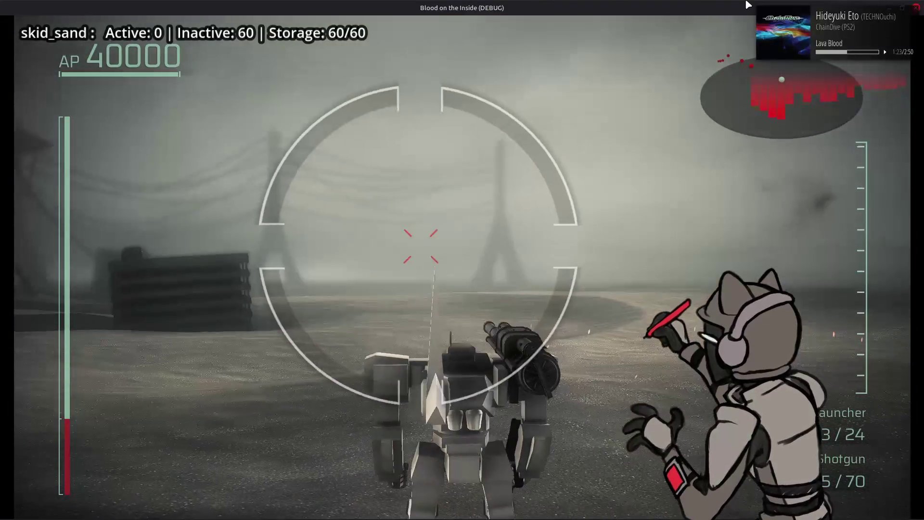
{"action": "left_click", "coordinate": [748, 5]}
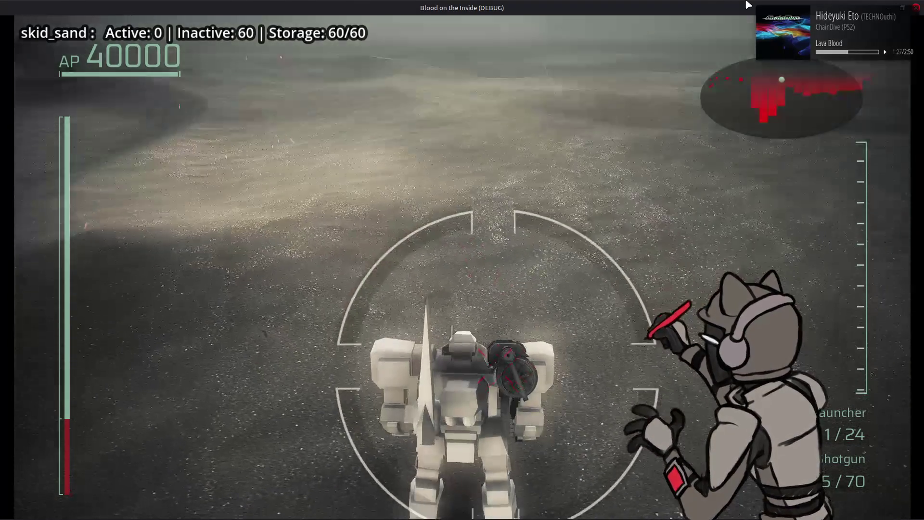
{"action": "left_click", "coordinate": [748, 4]}
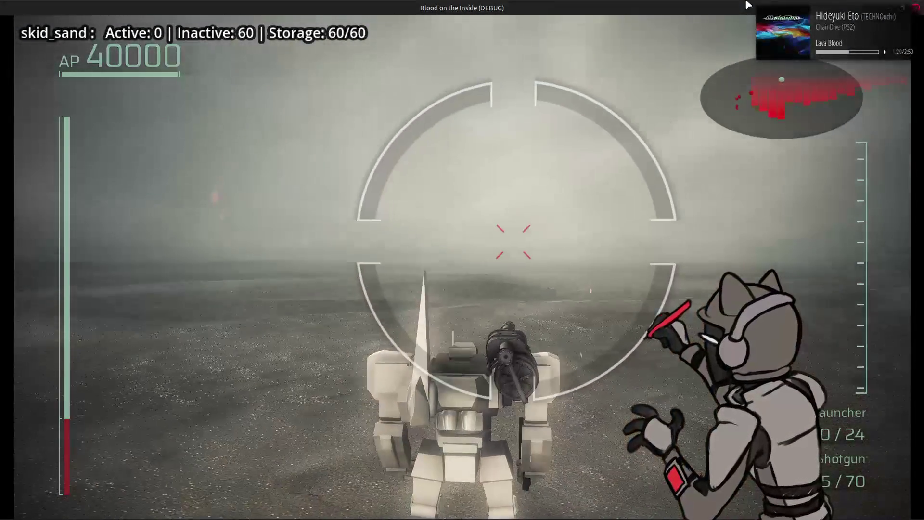
{"action": "left_click", "coordinate": [747, 4]}
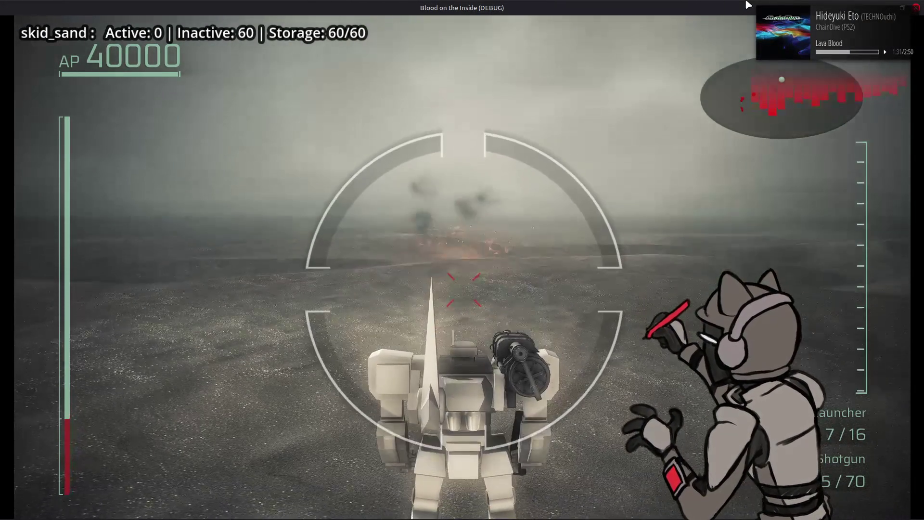
{"action": "left_click", "coordinate": [747, 5]}
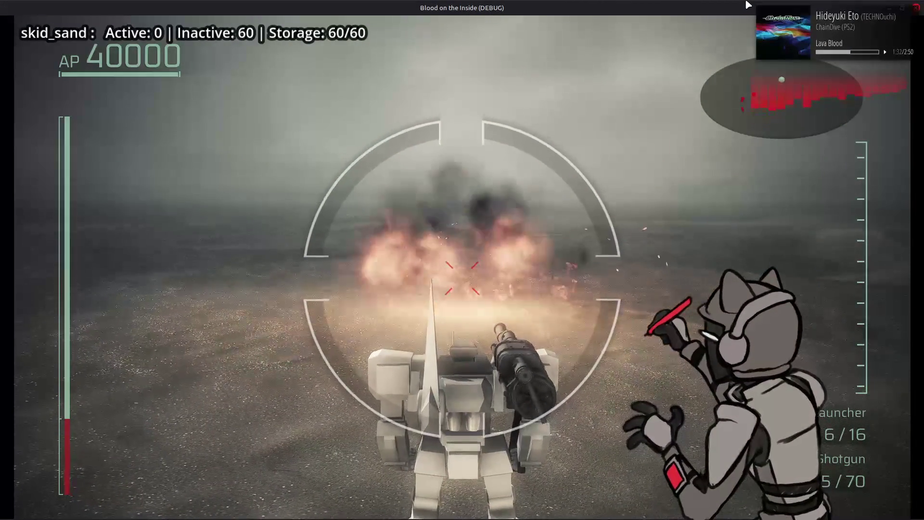
- Fire the shotgun four times at the ground, then stop the test game with F8
{"action": "right_click", "coordinate": [747, 5]}
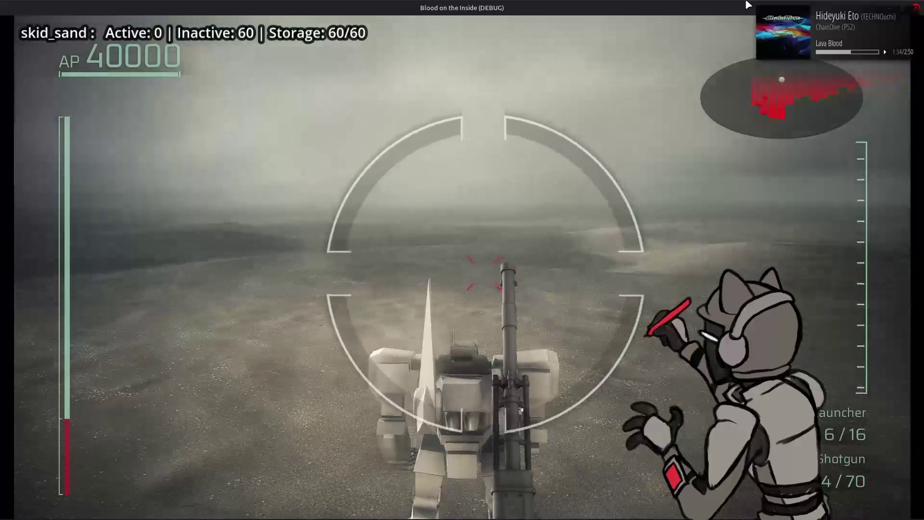
{"action": "right_click", "coordinate": [748, 5]}
{"action": "right_click", "coordinate": [748, 5]}
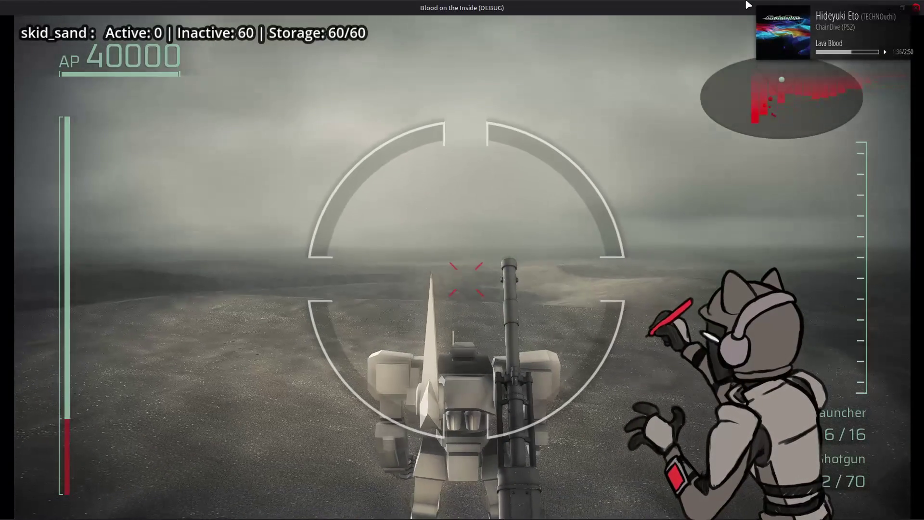
{"action": "right_click", "coordinate": [747, 5]}
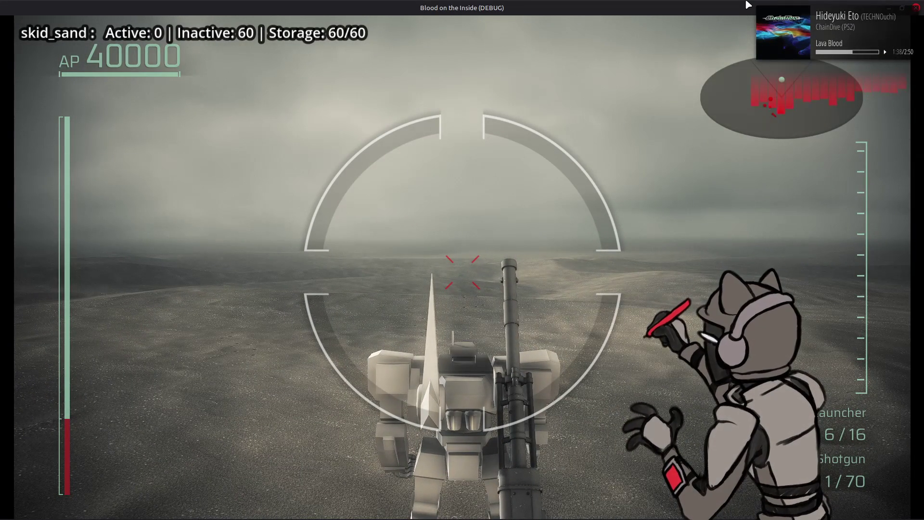
{"action": "key", "text": "F8"}
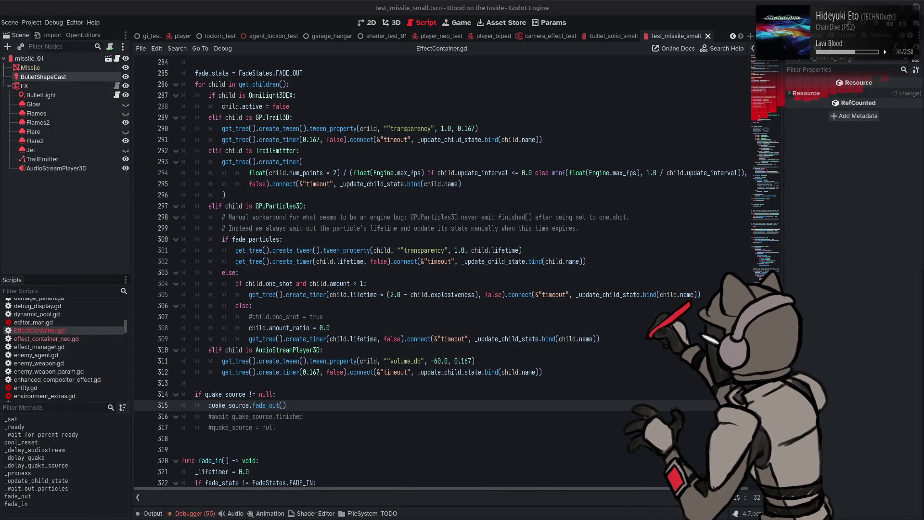
- Switch to the browser's Imgur video post, then back to the Godot editor
{"action": "key", "text": "alt+Tab"}
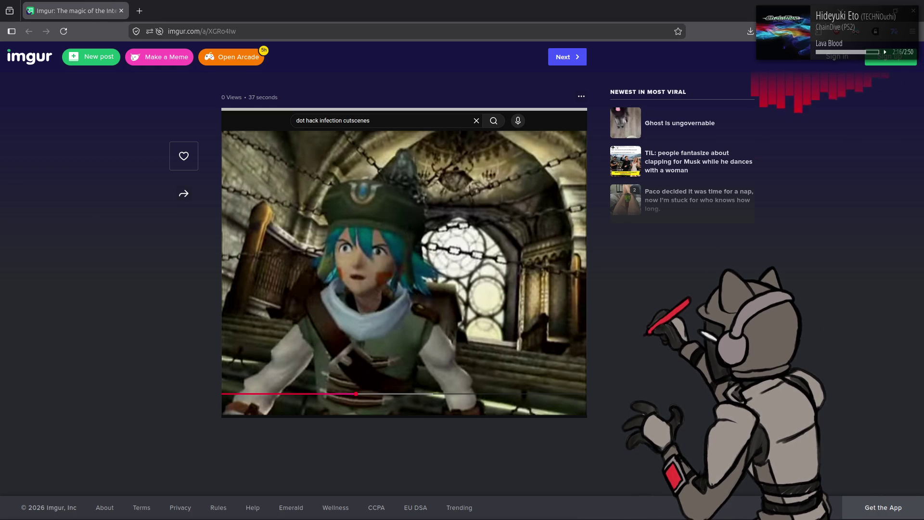
{"action": "key", "text": "alt+Tab"}
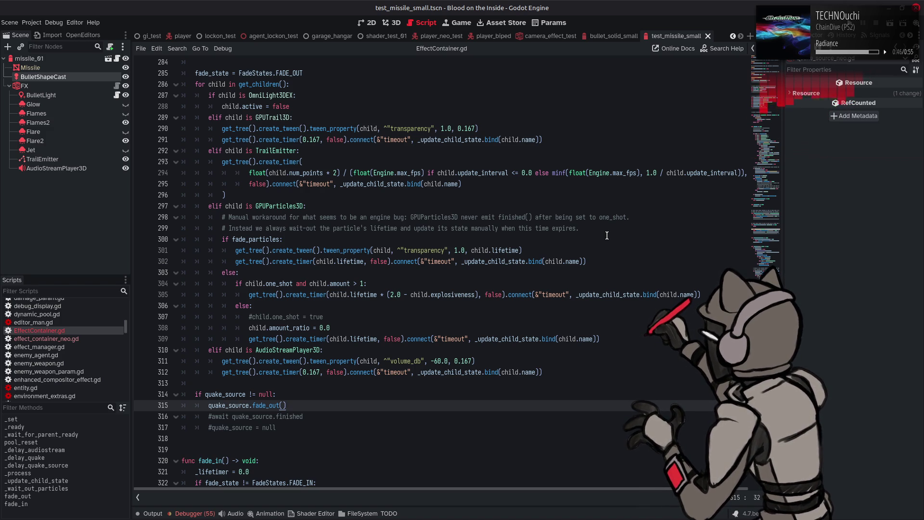
{"action": "left_click", "coordinate": [197, 514]}
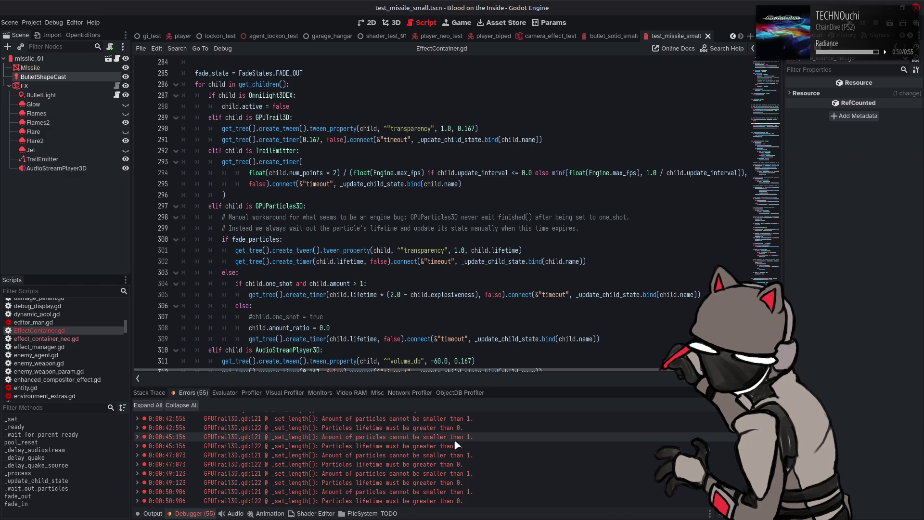
{"action": "mouse_move", "coordinate": [455, 445]}
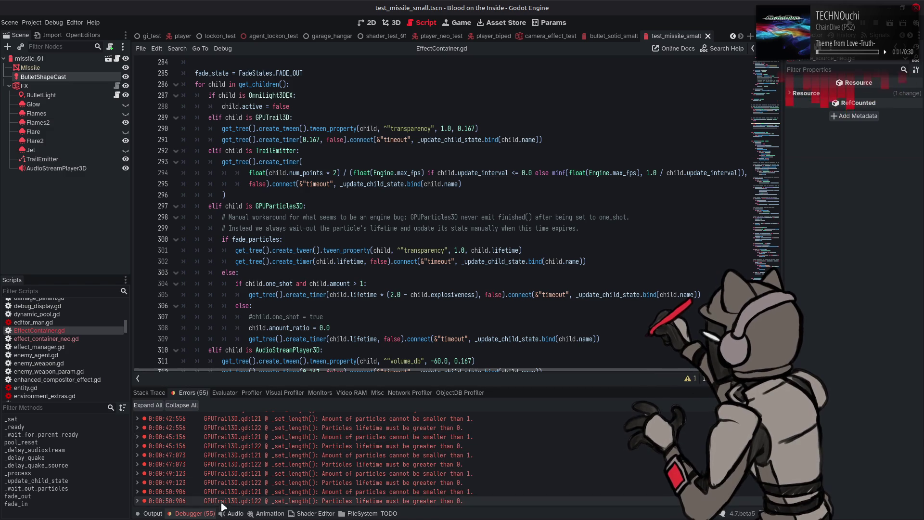
{"action": "left_click", "coordinate": [193, 513]}
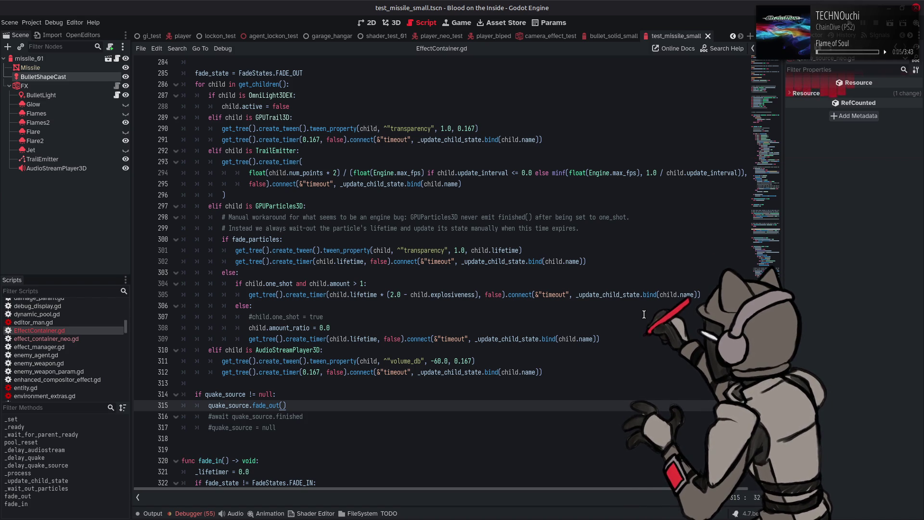
- Insert .timeout before .connect in line 312's timer hookup via autocomplete
{"action": "mouse_move", "coordinate": [632, 299]}
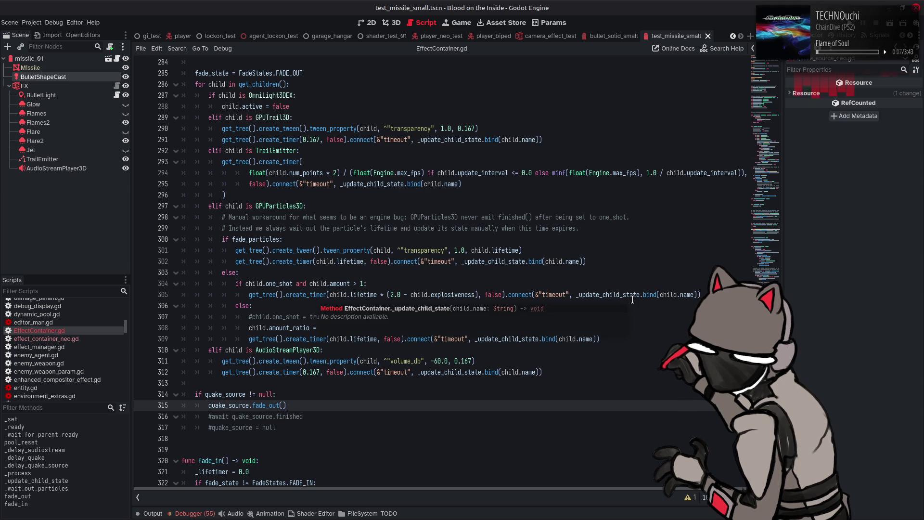
{"action": "left_click", "coordinate": [651, 363]}
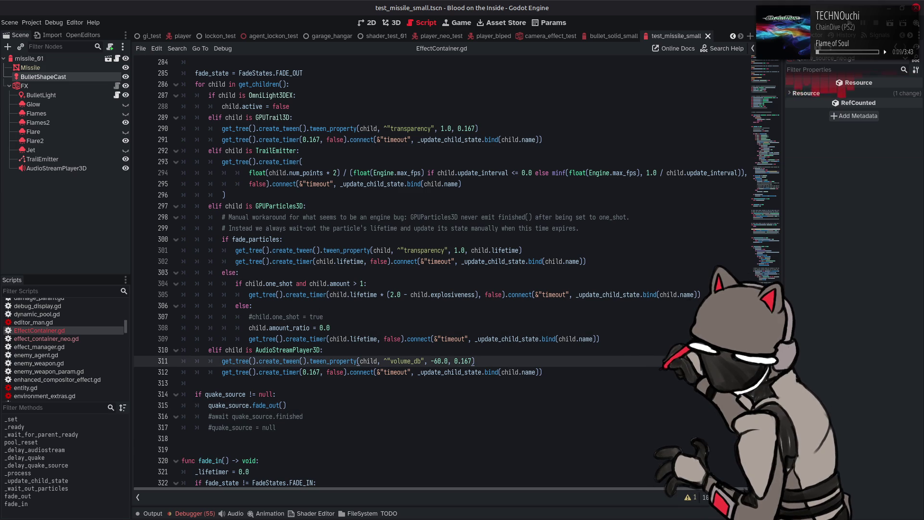
{"action": "mouse_move", "coordinate": [604, 517]}
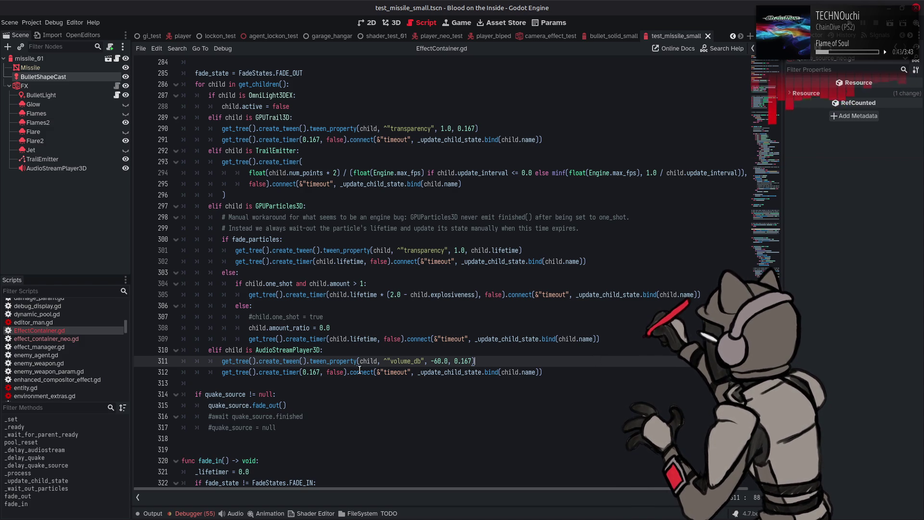
{"action": "mouse_move", "coordinate": [359, 370]}
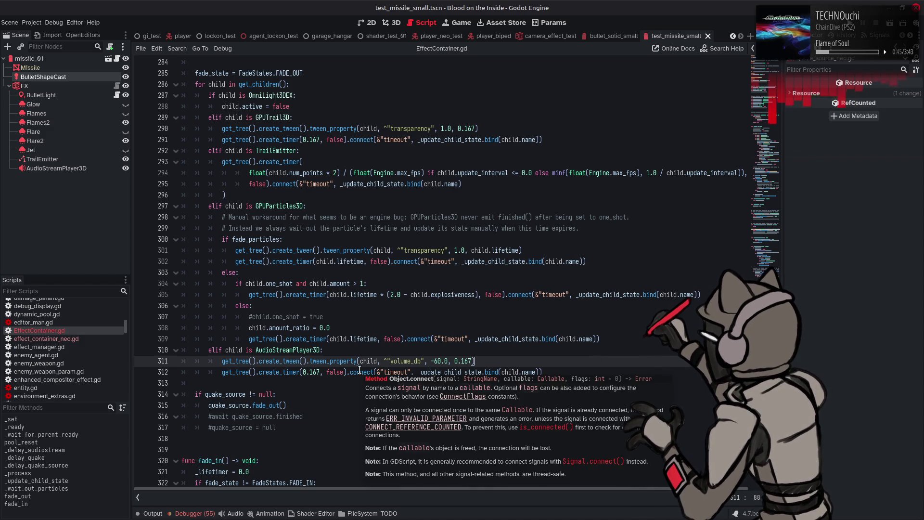
{"action": "left_click", "coordinate": [342, 372]}
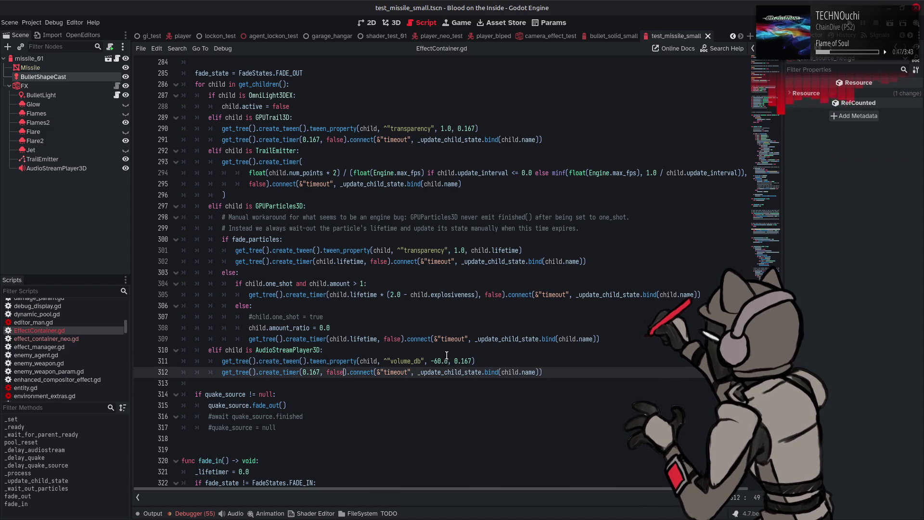
{"action": "key", "text": "Right"}
{"action": "type", "text": ".tim"}
{"action": "key", "text": "Return"}
- Delete the old &"timeout" argument and open the Object reference at ConnectFlags
{"action": "left_click_drag", "start_coordinate": [445, 373], "coordinate": [404, 373]}
{"action": "key", "text": "BackSpace"}
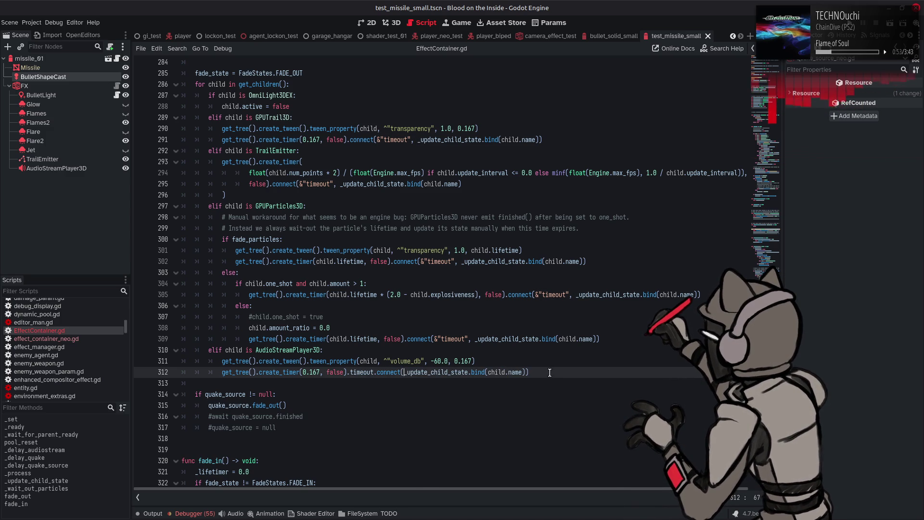
{"action": "mouse_move", "coordinate": [388, 374]}
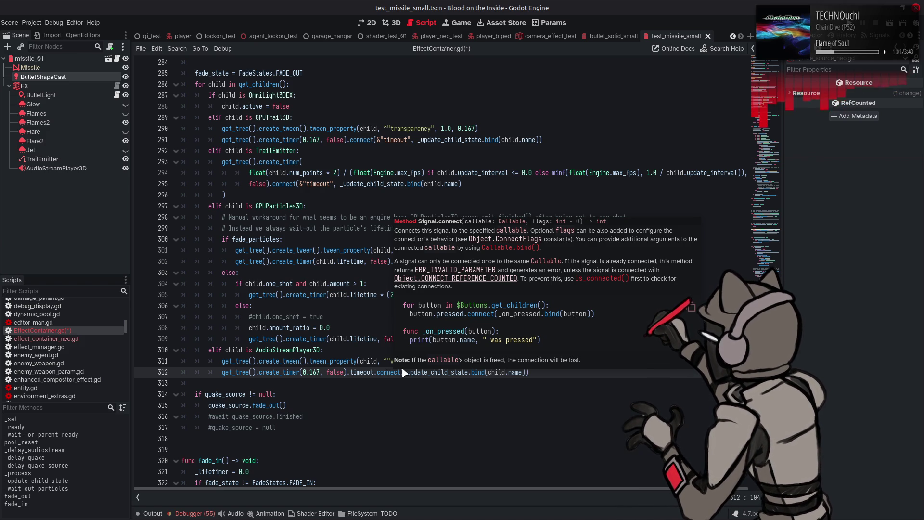
{"action": "left_click", "coordinate": [491, 239]}
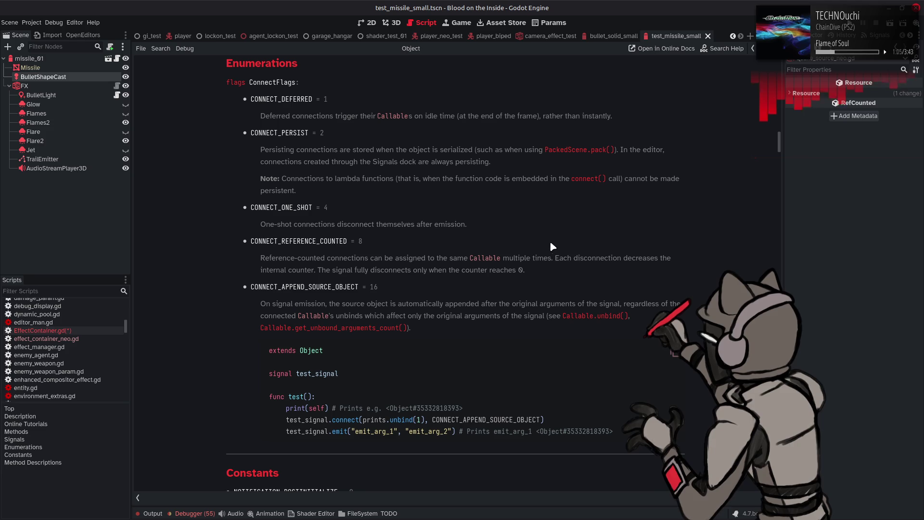